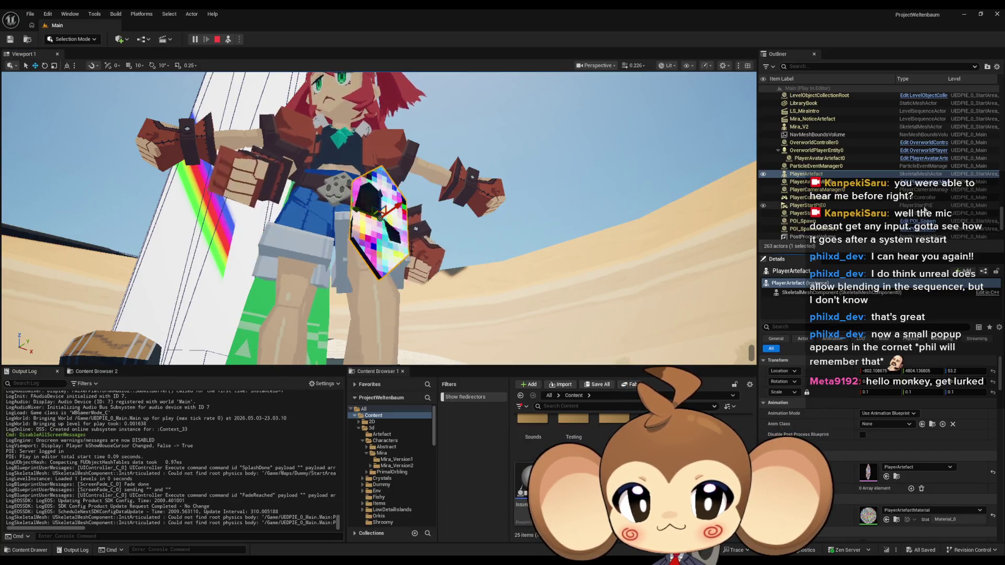
- Select the PlayerAvatarMira0 avatar, frame it with F and orbit to view Mira from the side
scroll(902, 208, down, 5)
click(295, 256)
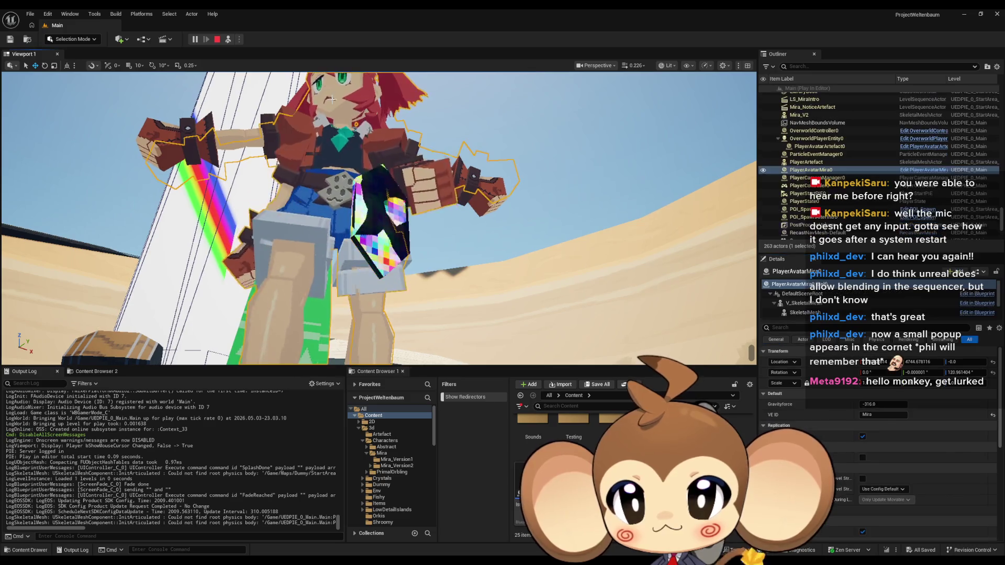
key(f)
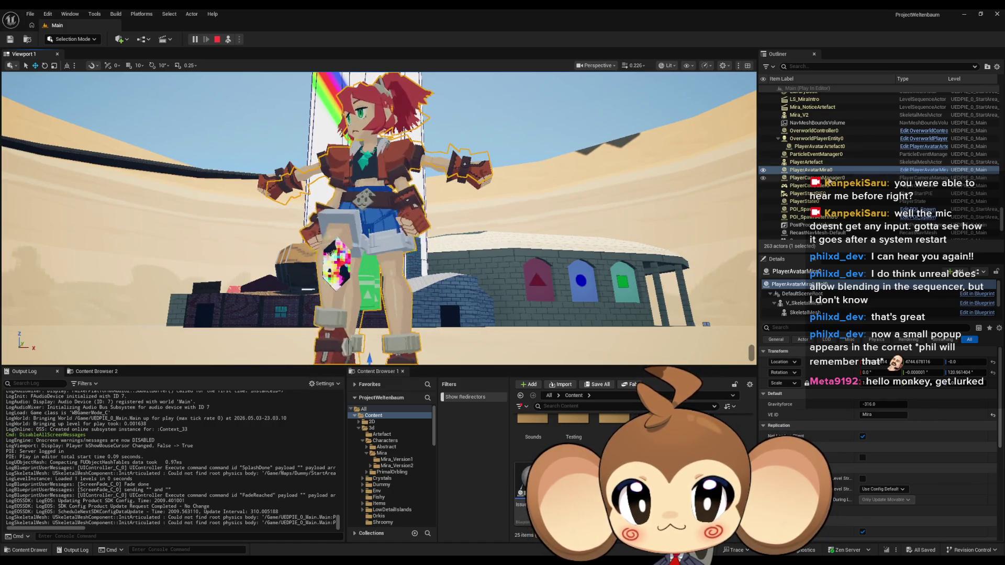
drag(377, 220, 304, 220)
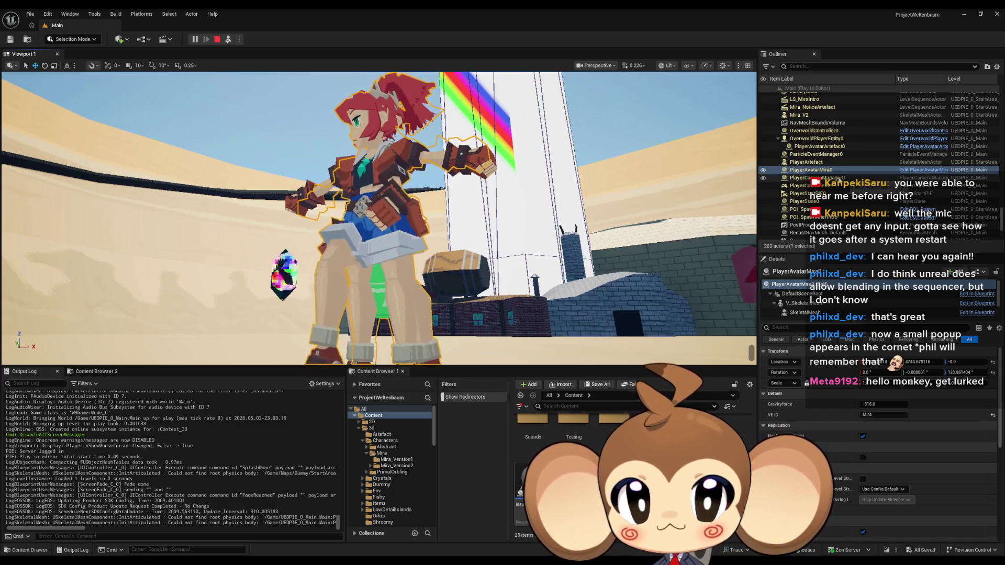
scroll(839, 179, down, 2)
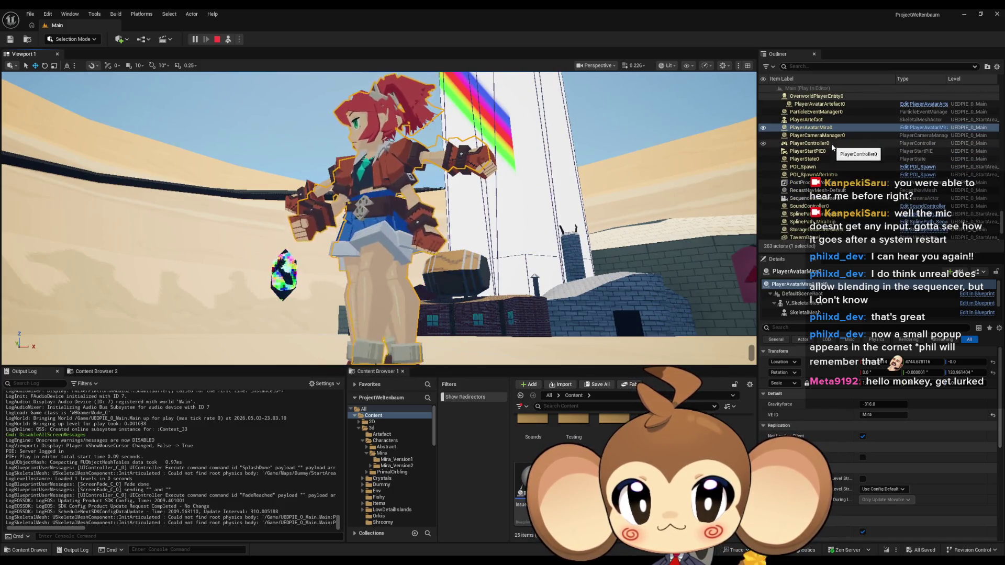
scroll(840, 157, down, 4)
scroll(843, 149, up, 4)
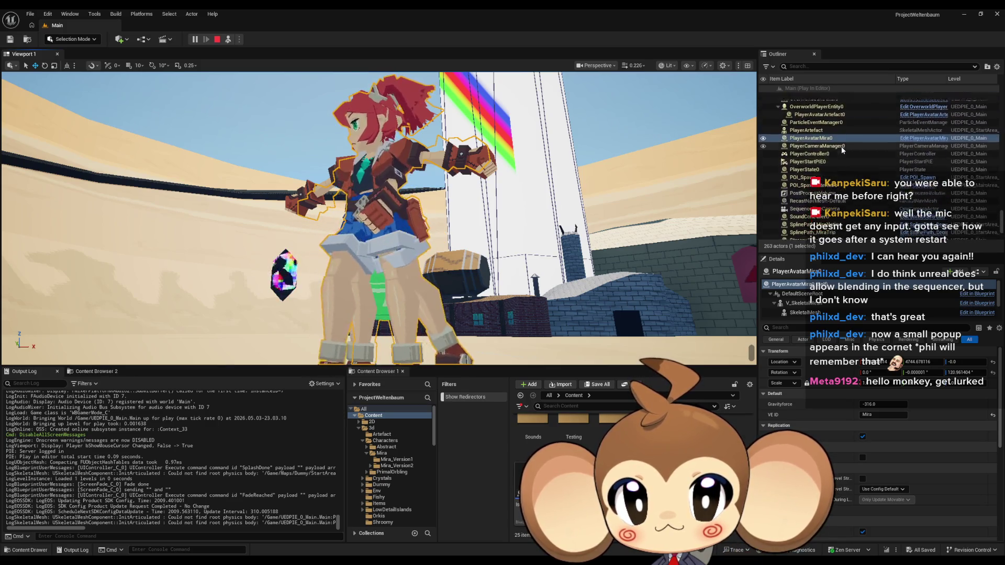
scroll(838, 154, up, 2)
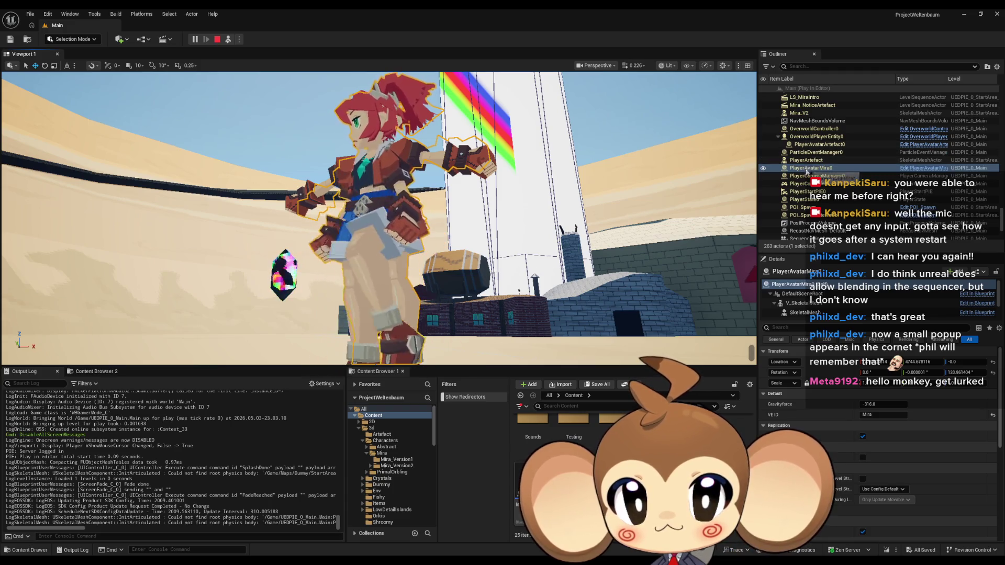
- Check the Mira_V2 mesh actor, then show PlayerAvatarMira0's V_SkeletalMesh component details
click(487, 169)
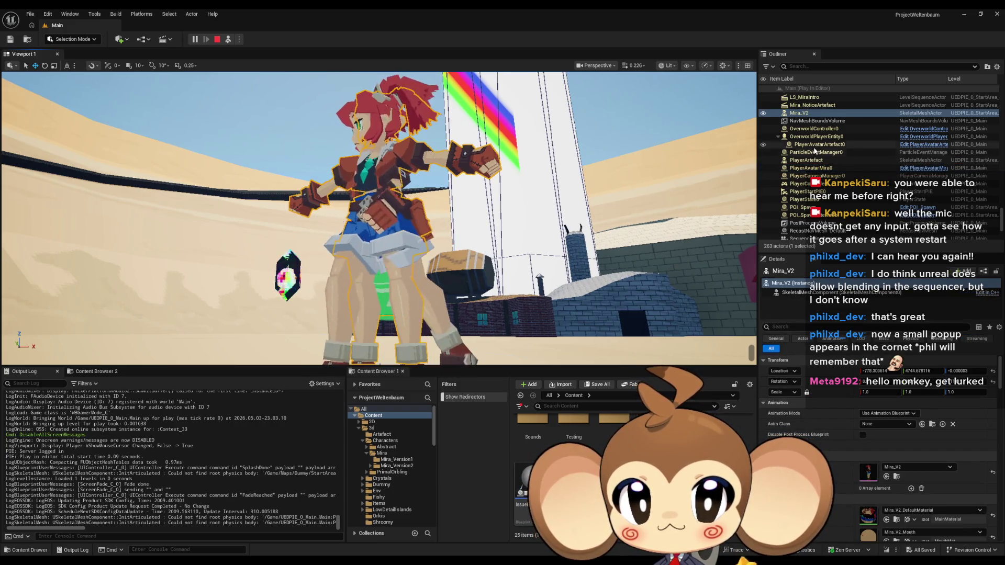
click(826, 169)
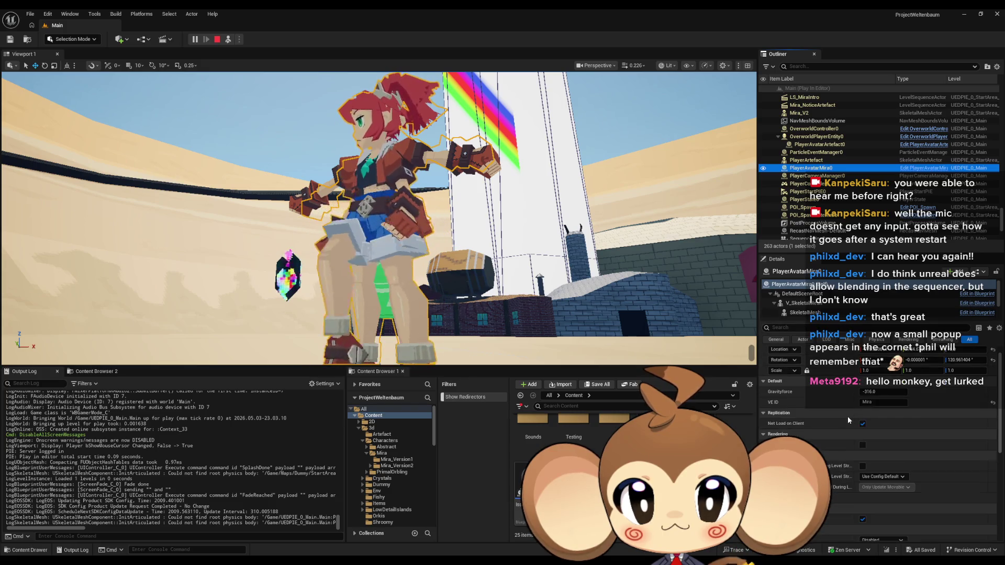
click(799, 303)
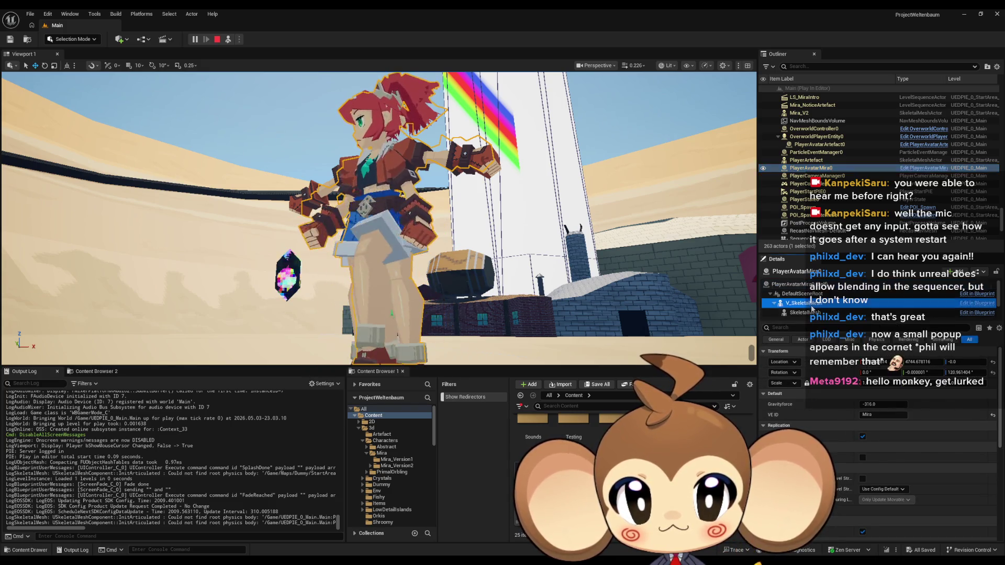
- Review the Animation and Mesh sections showing the Mira_V2 mesh asset and its material slots
scroll(890, 408, down, 2)
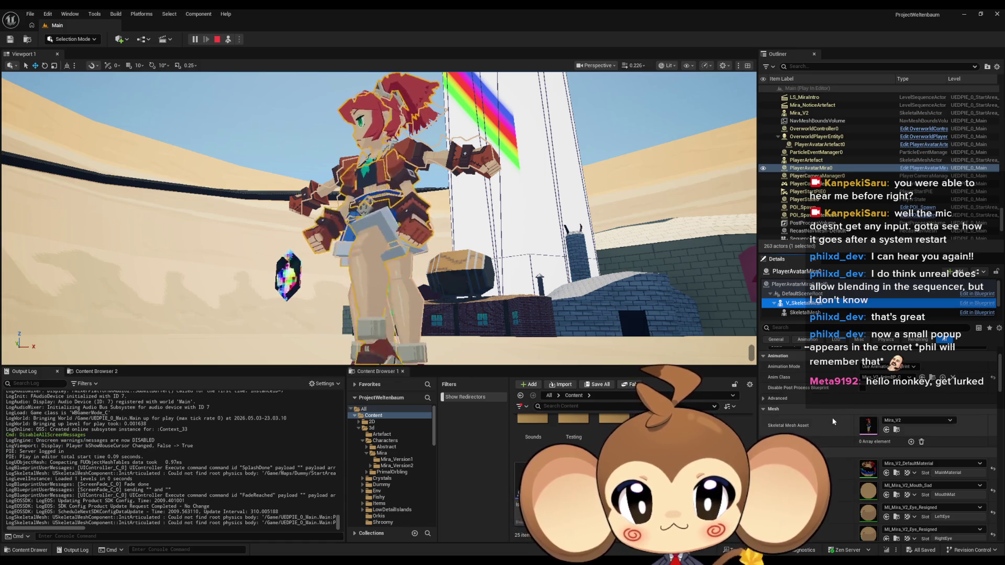
scroll(906, 419, up, 2)
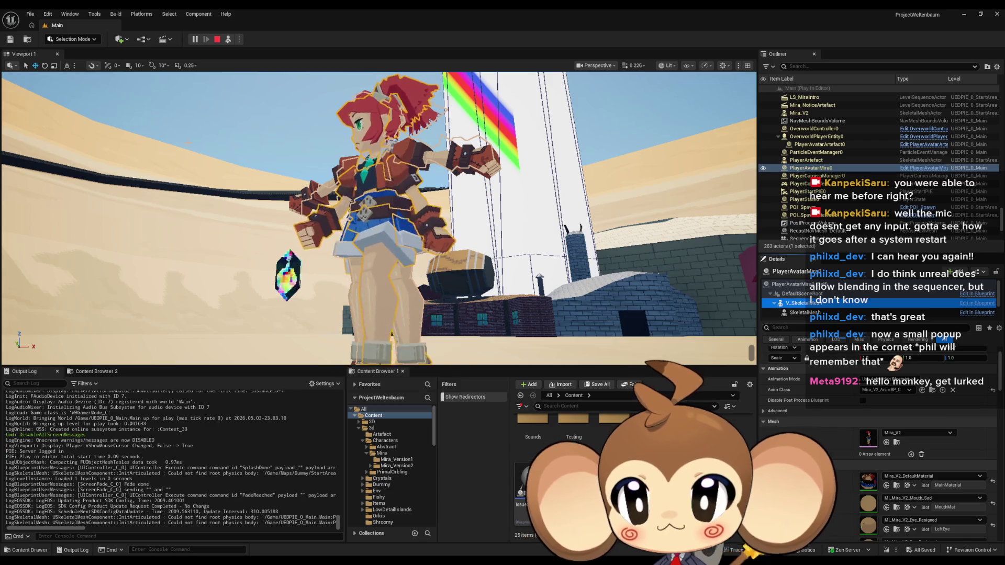
click(72, 14)
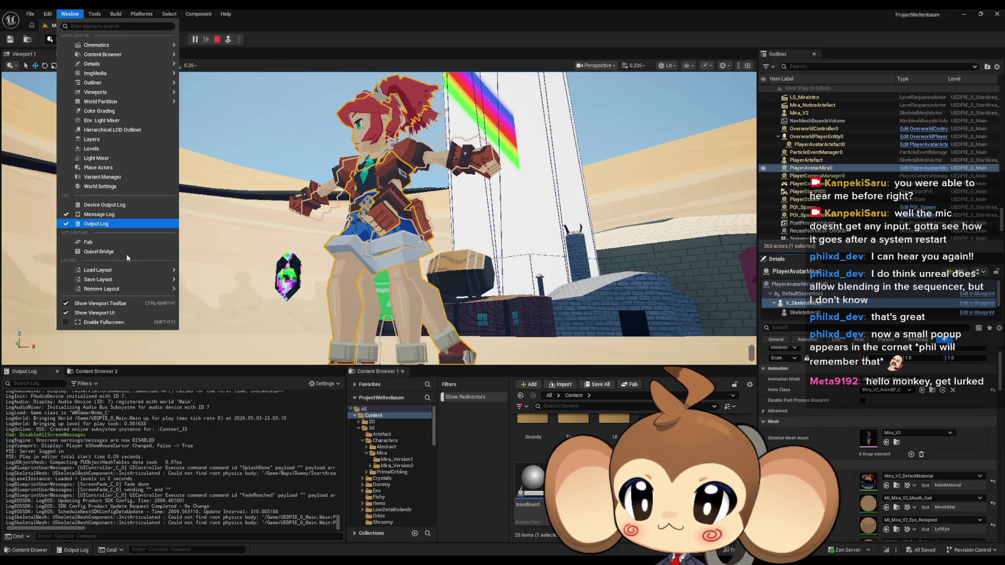
- Open the Blueprint Debugger via Tools > Debug and drag its window fully into view
mouse_move(97, 55)
click(95, 16)
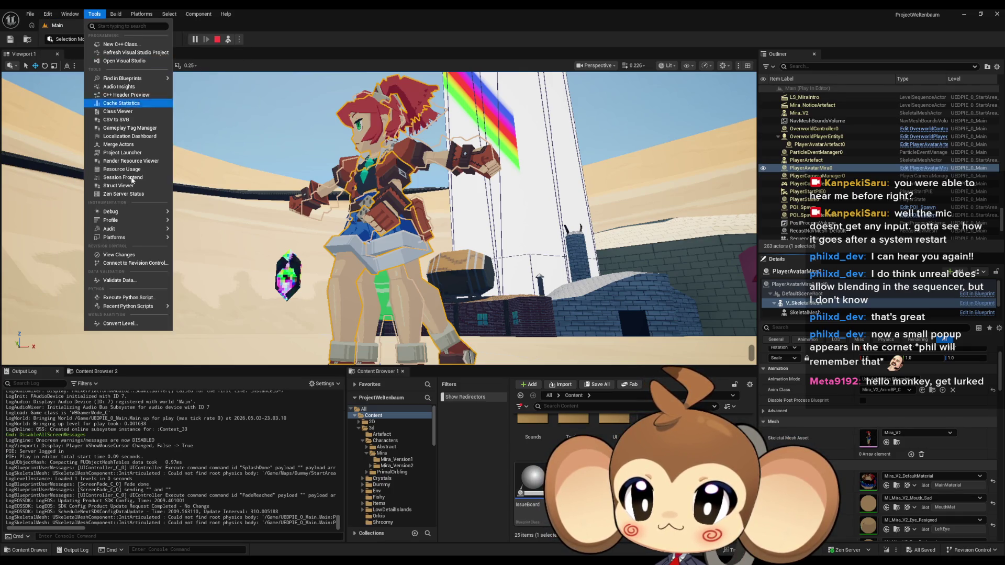
mouse_move(137, 214)
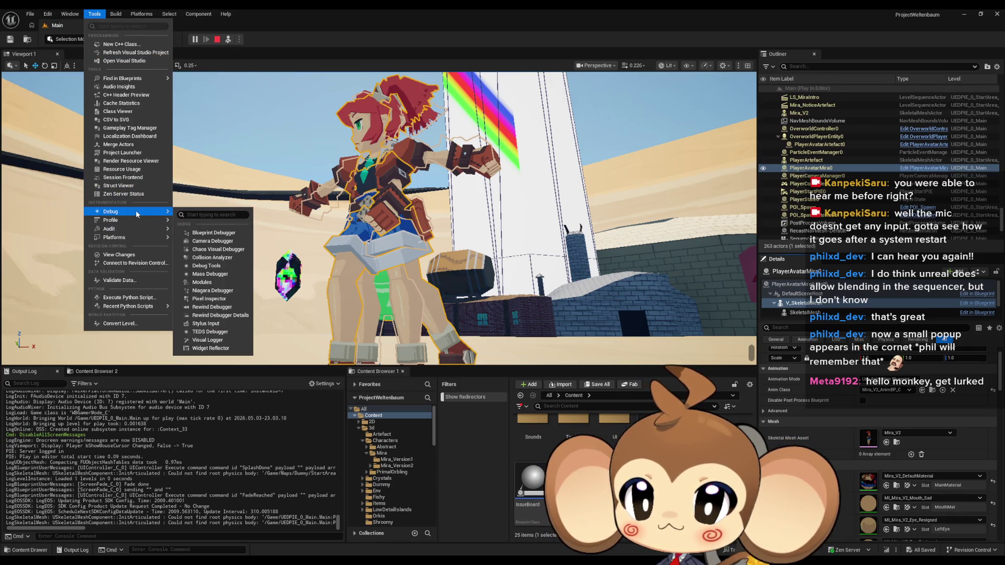
click(209, 233)
drag(628, 375, 316, 316)
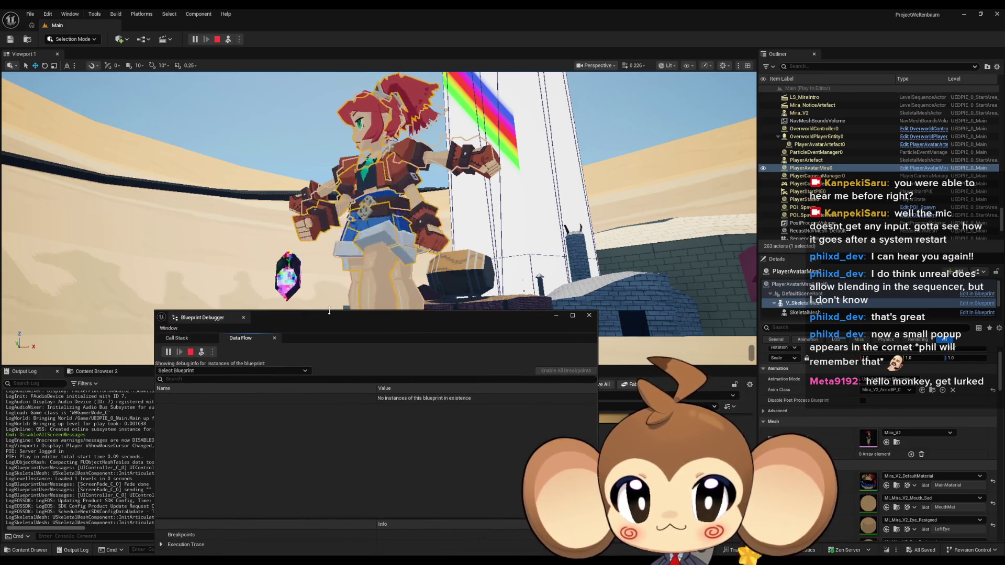
click(194, 370)
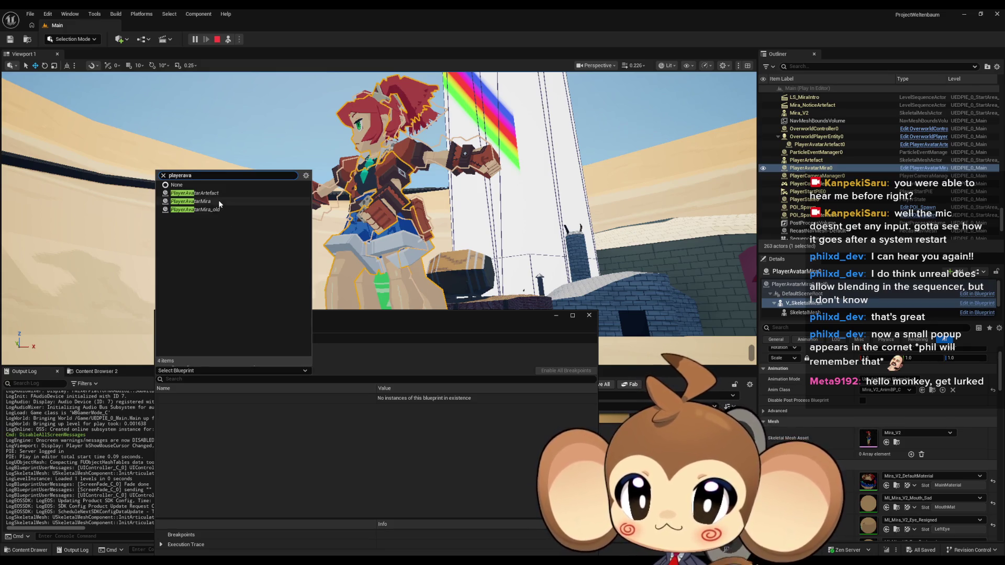
- Debug PlayerAvatarMira, expanding PlayerAvatarMira0's Self and Anim BP variables, then move the debugger aside
click(219, 202)
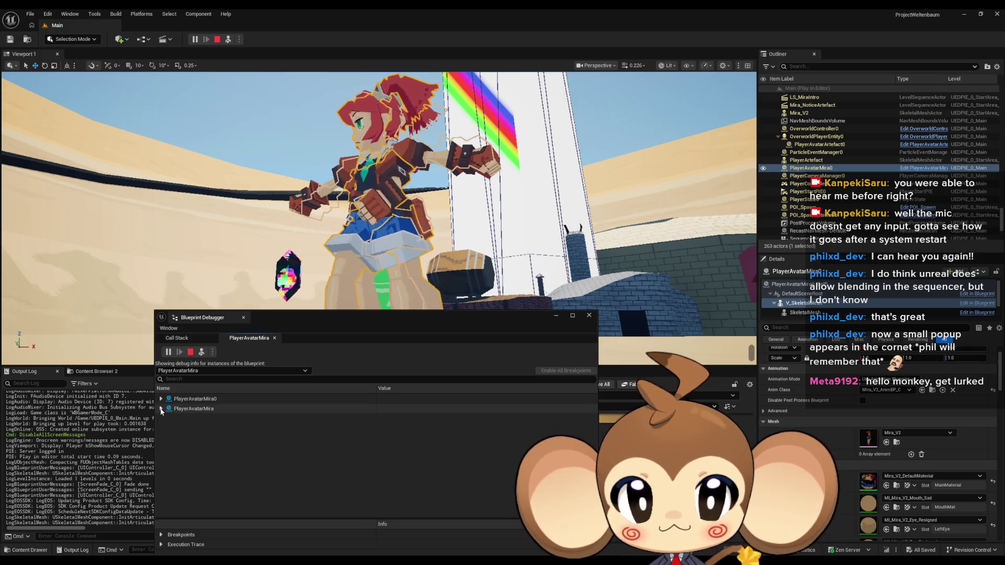
click(160, 399)
click(168, 408)
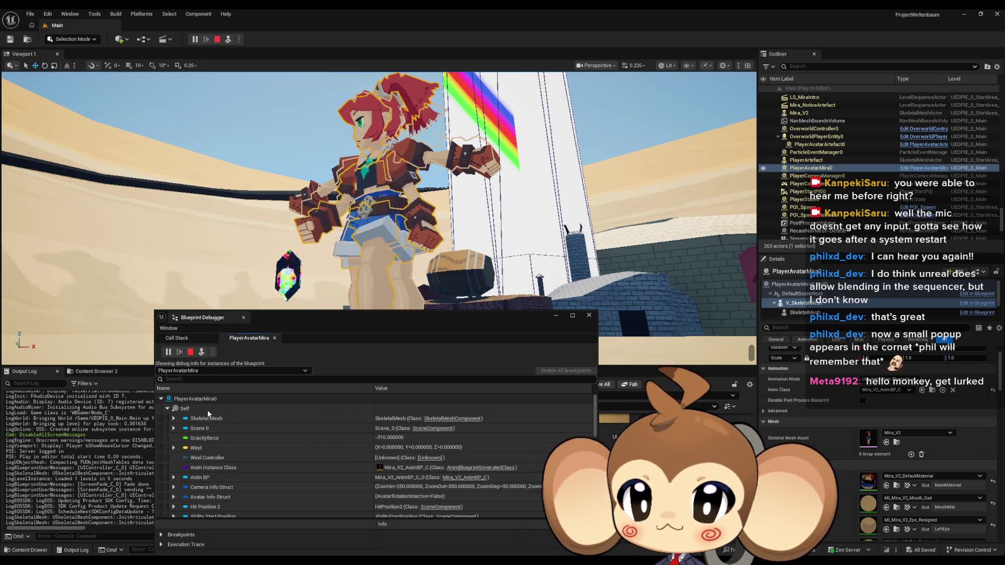
scroll(236, 413, down, 3)
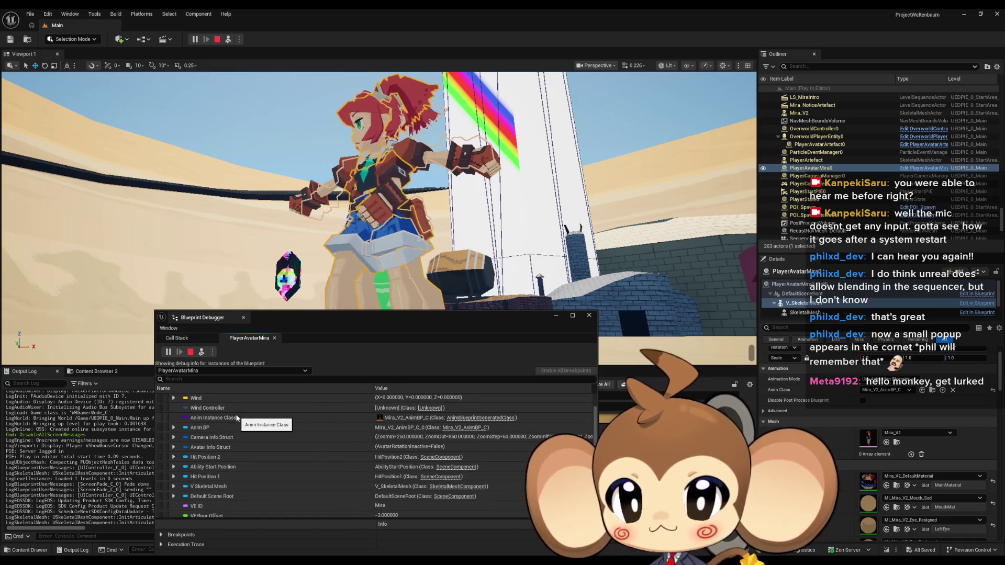
click(173, 428)
scroll(235, 427, down, 1)
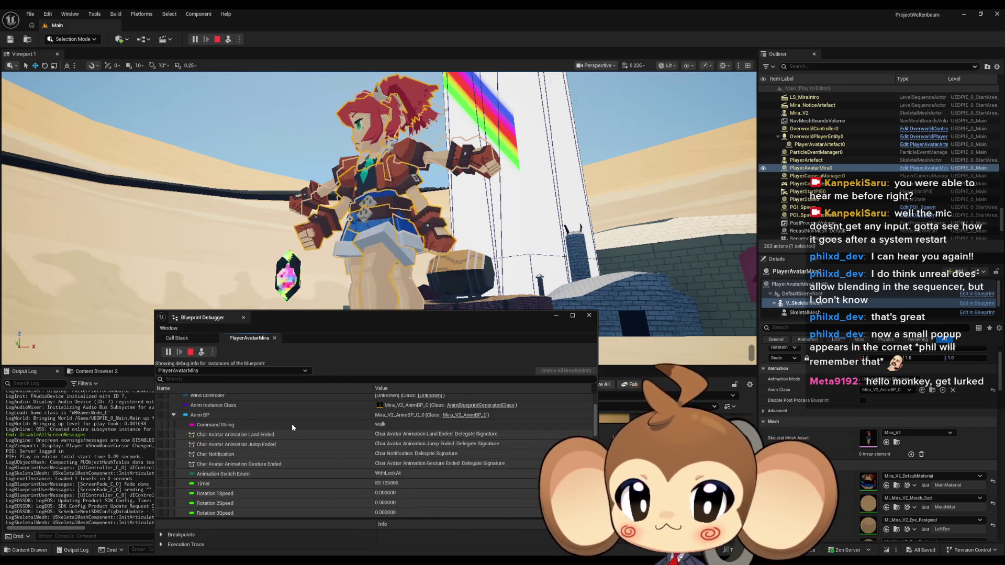
scroll(292, 427, down, 8)
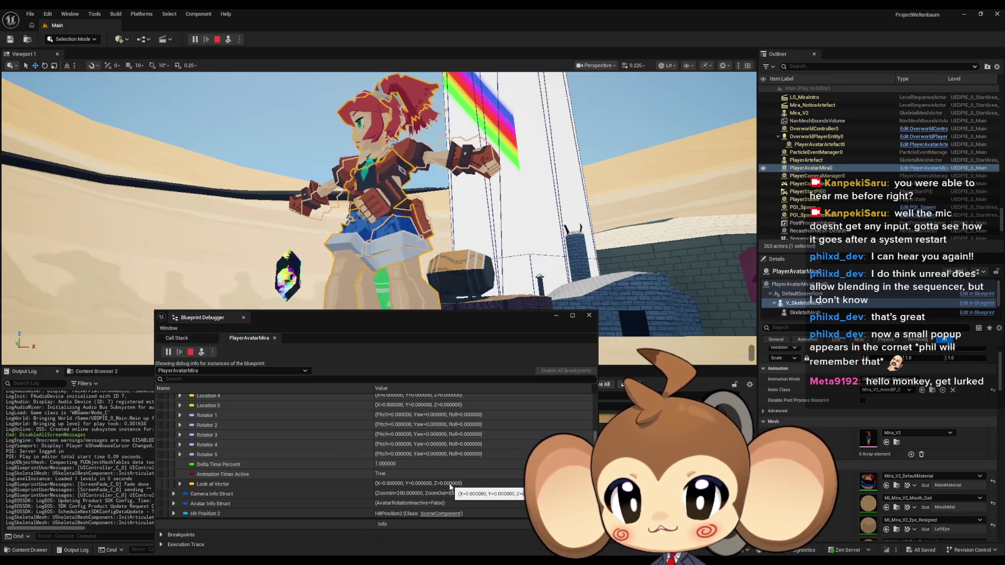
mouse_move(445, 317)
mouse_down()
mouse_move(328, 128)
mouse_move(267, 107)
mouse_up()
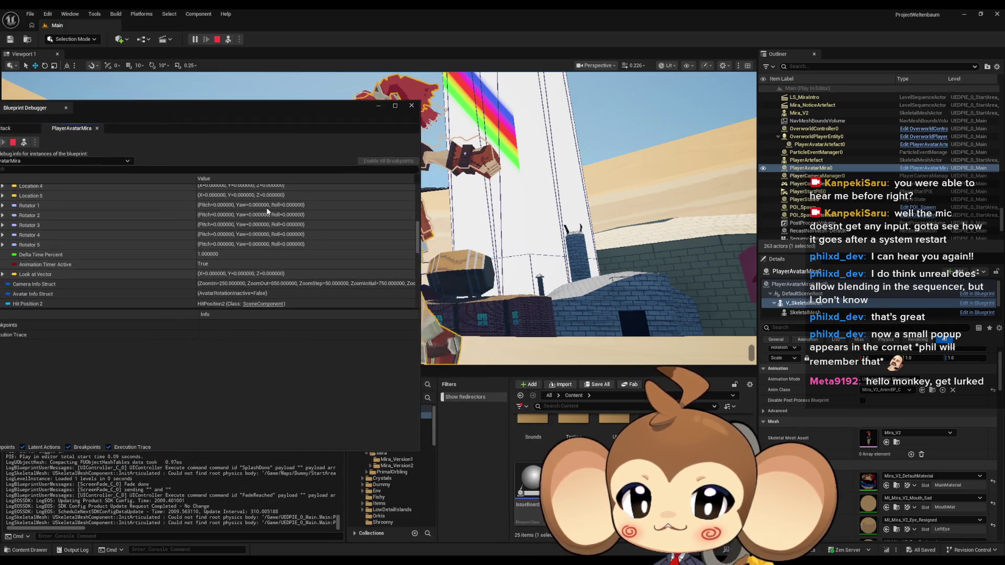
- Bring up GDG_NoticingFunction, reveal the Animation Switch SET node and open the Trigger function graph
mouse_move(385, 561)
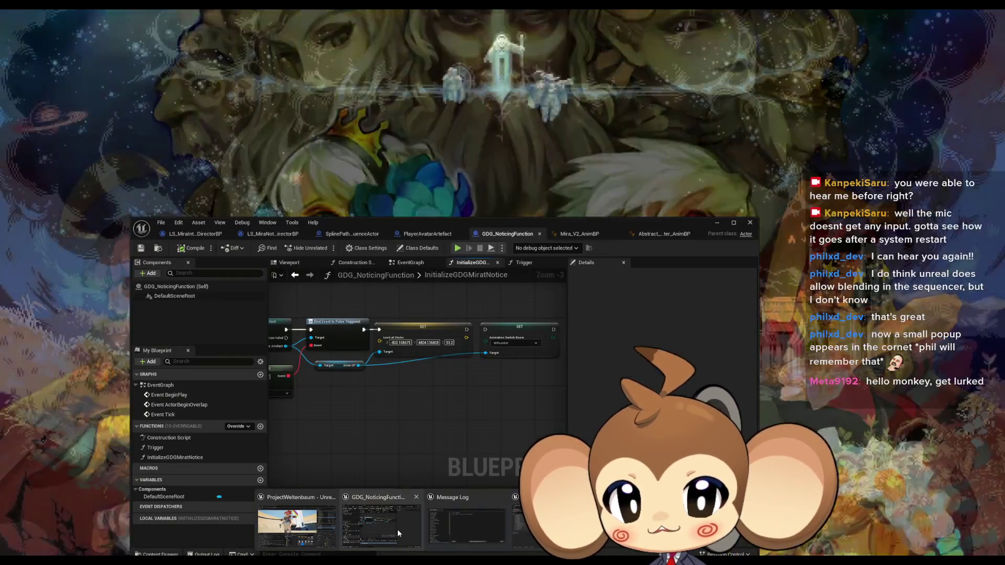
click(397, 529)
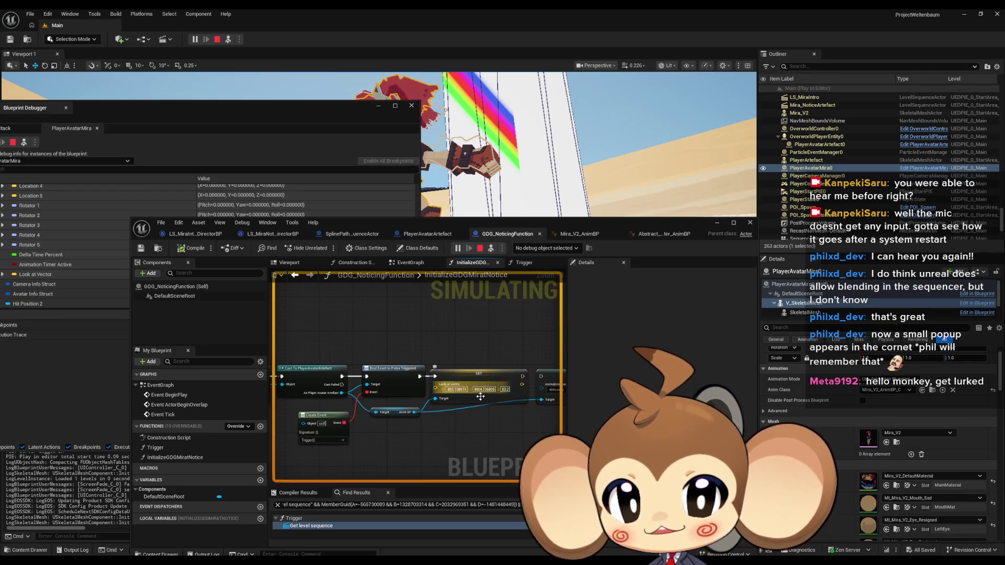
drag(467, 416, 398, 374)
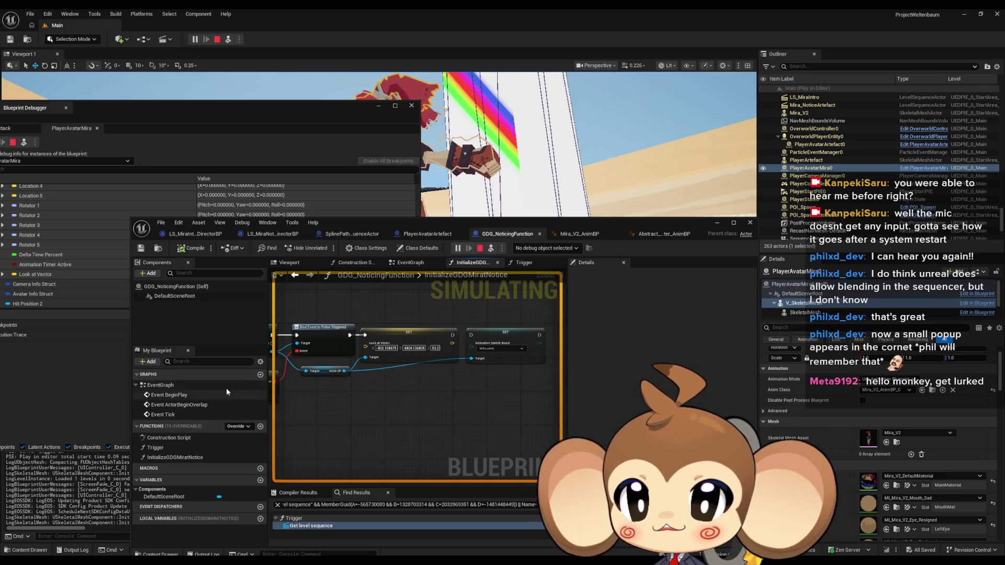
double_click(157, 448)
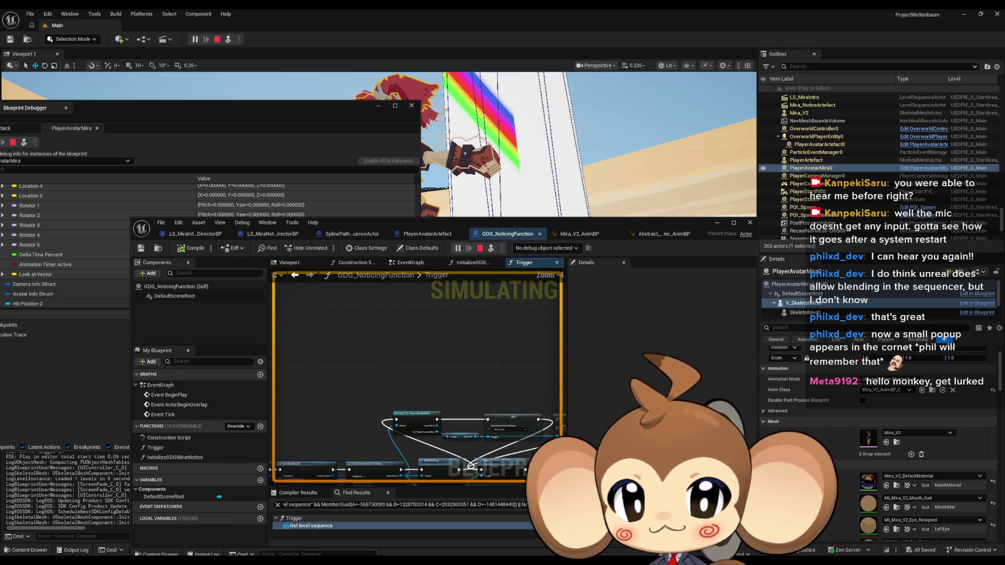
scroll(377, 361, up, 1)
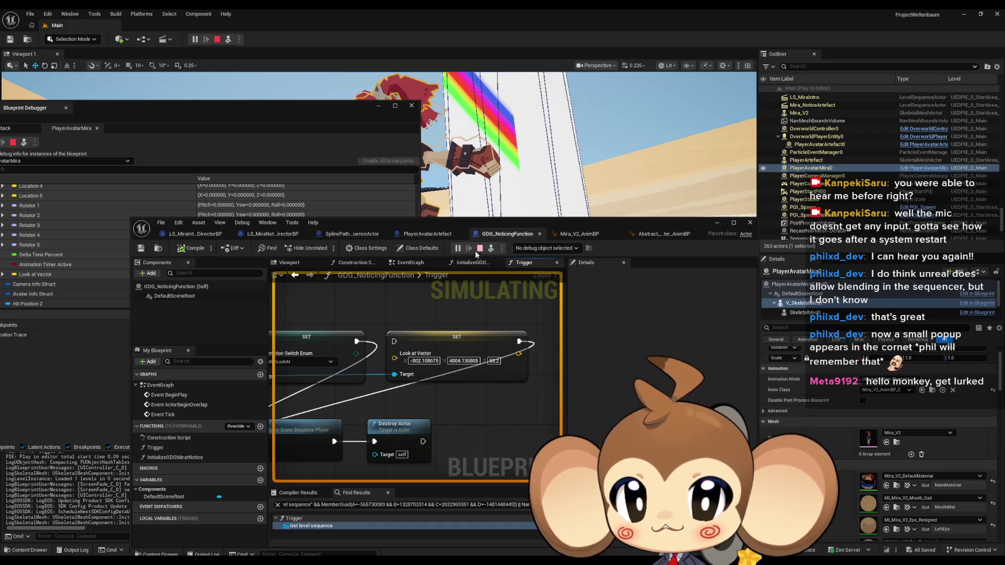
- Stop the play session, add a node after the first SET node, save and minimize the blueprint
key(Escape)
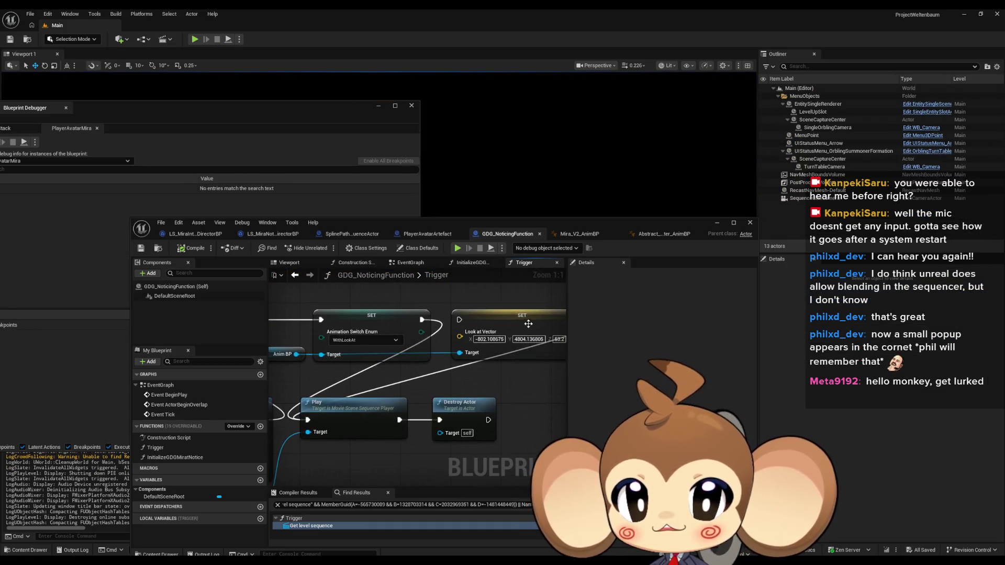
drag(439, 337, 402, 338)
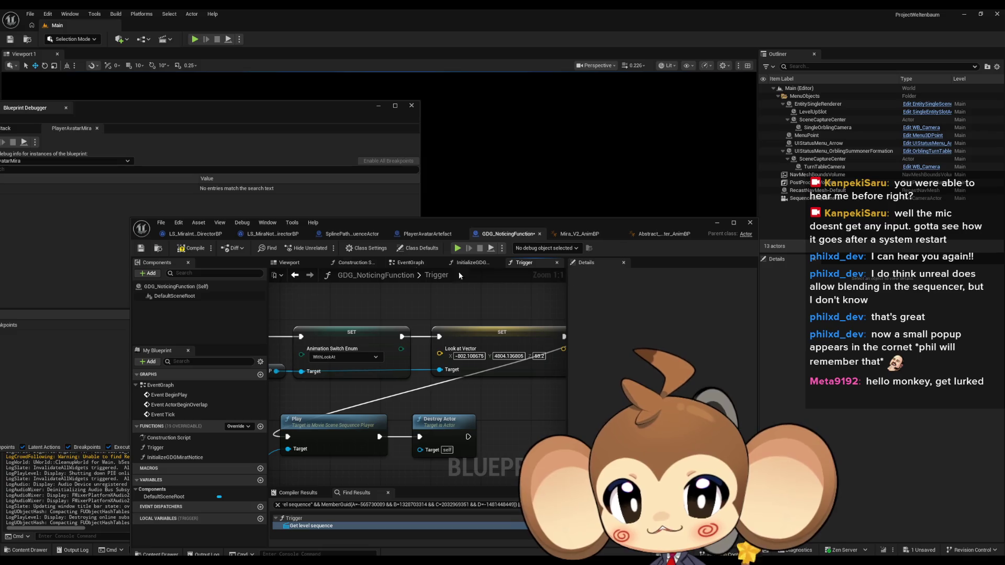
key(ctrl+s)
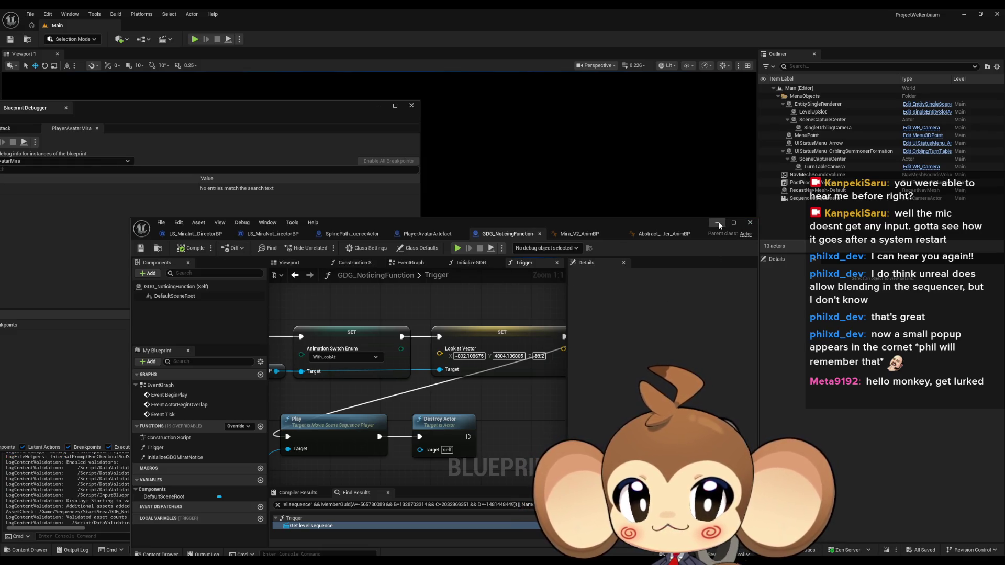
click(717, 223)
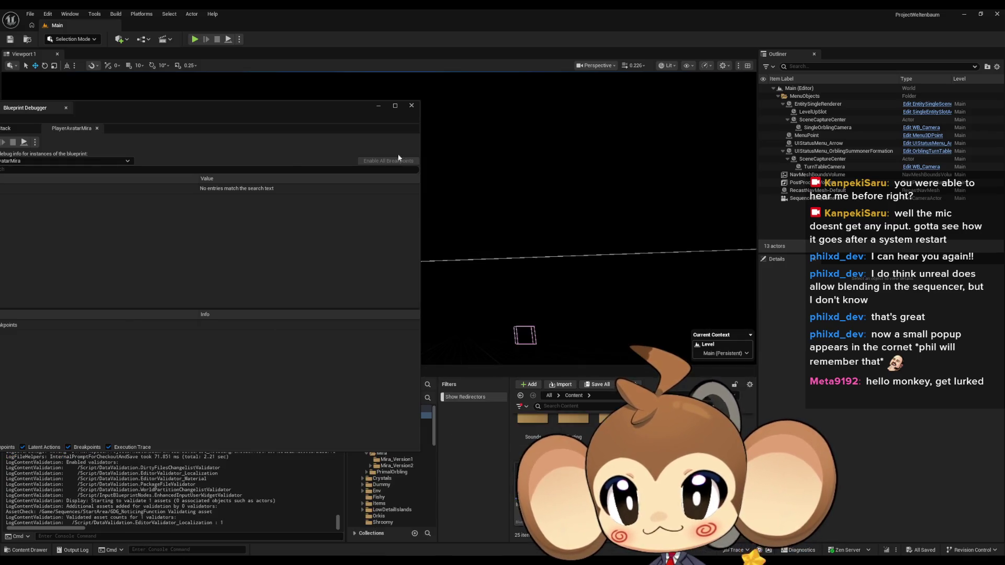
- Close the Blueprint Debugger, play the level, launch an orbling, then stop the session with Esc
click(410, 106)
click(193, 39)
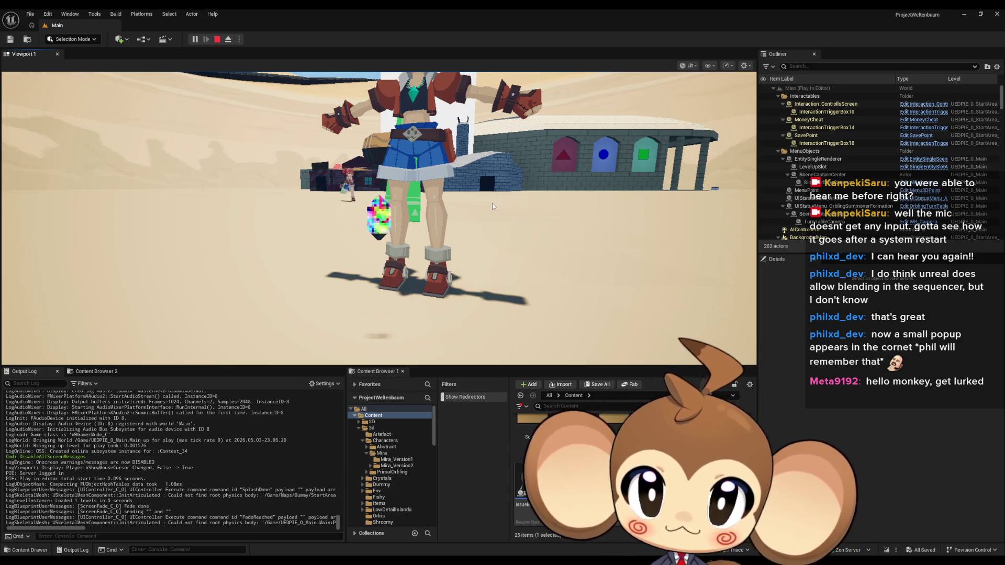
click(492, 206)
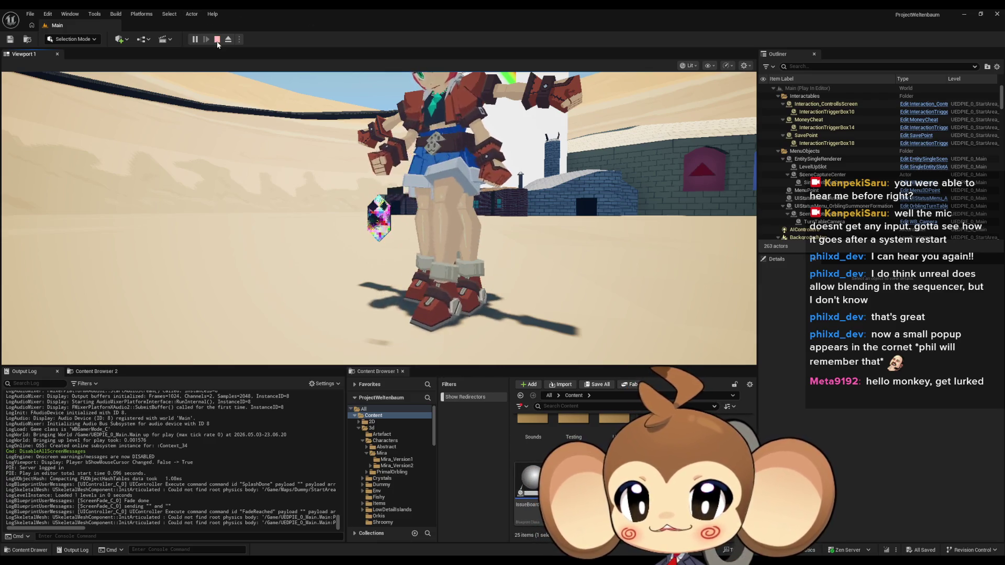
key(Escape)
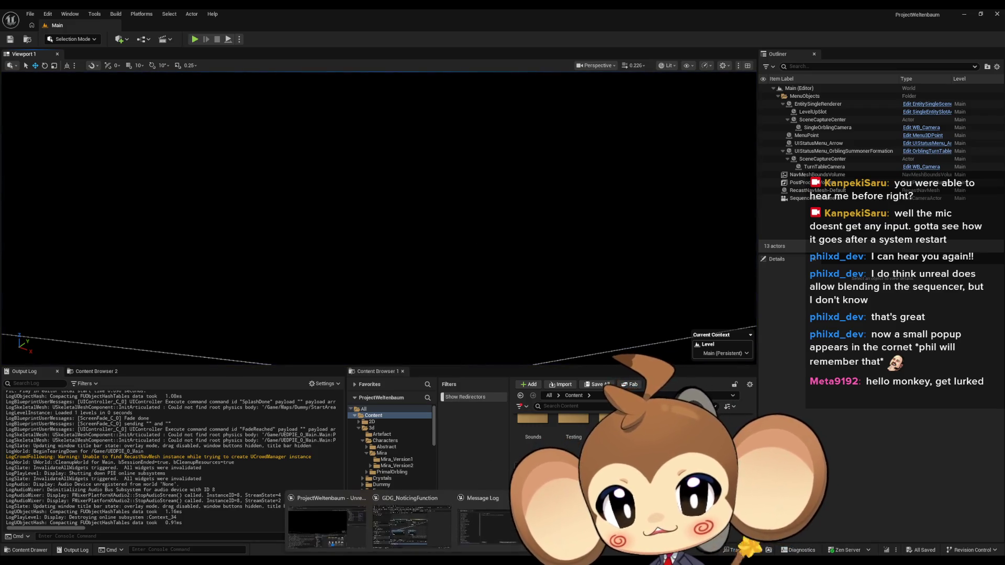
- Bring the GDG_NoticingFunction Trigger graph to the front and move its window up-left
click(425, 524)
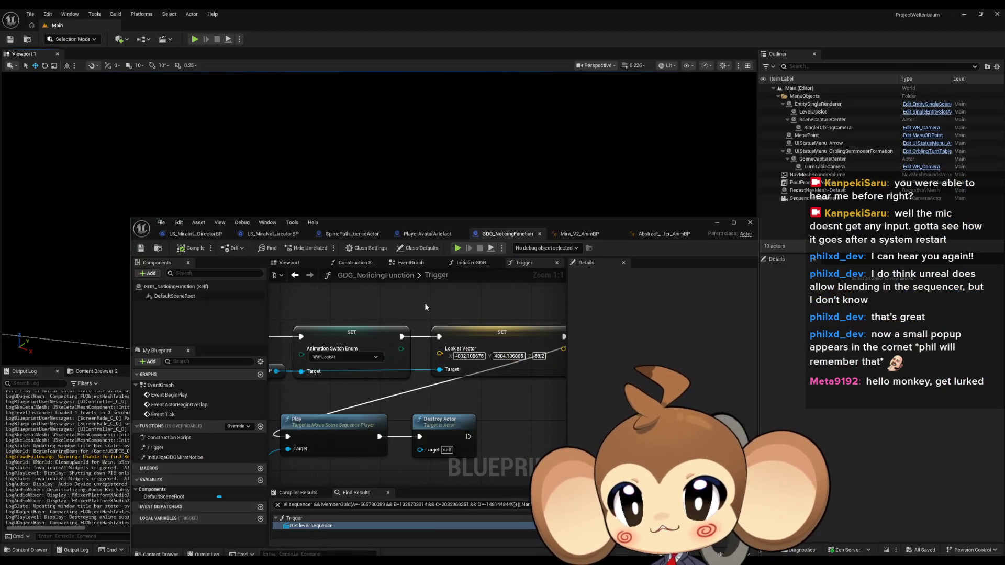
drag(521, 223, 260, 60)
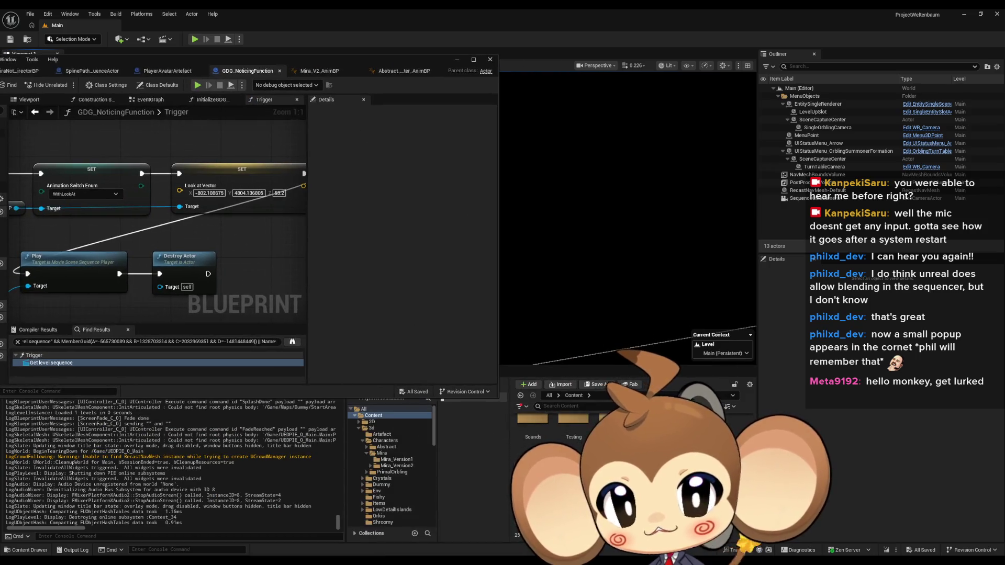
scroll(576, 460, down, 1)
scroll(576, 450, up, 2)
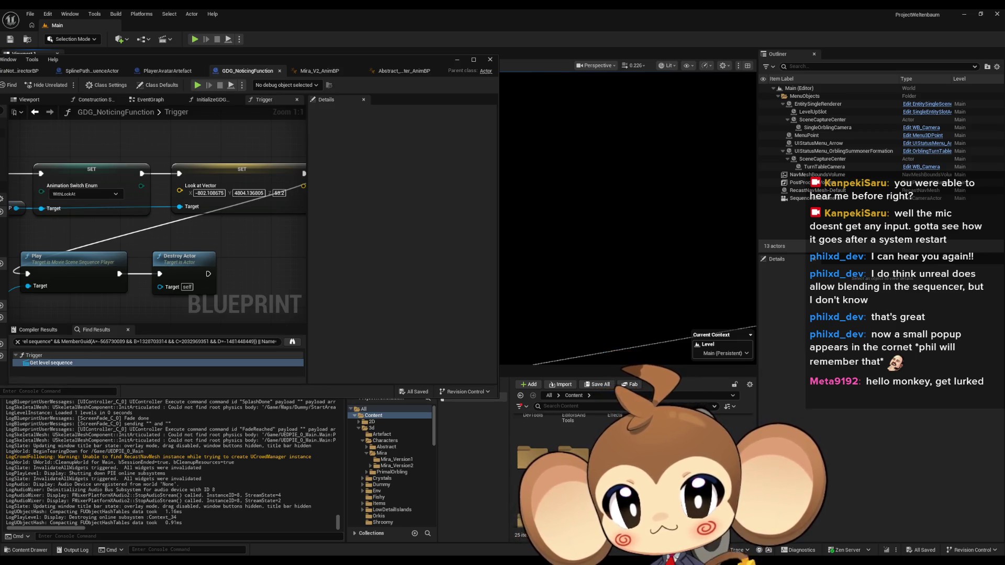
- Browse Maps > Dummy > StartArea, load the StartArea level, then open the Sequences/StartArea folder
scroll(578, 453, down, 1)
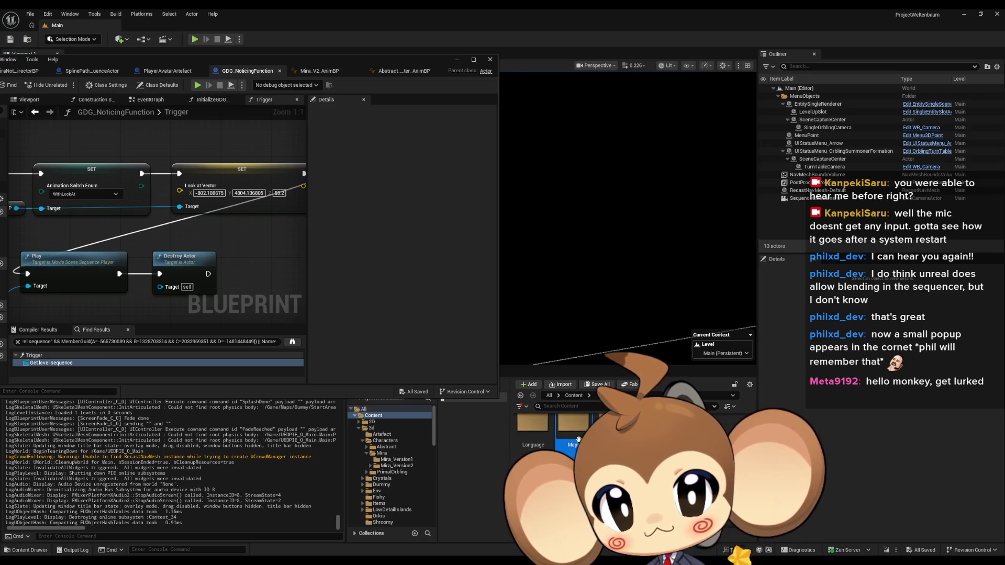
double_click(578, 438)
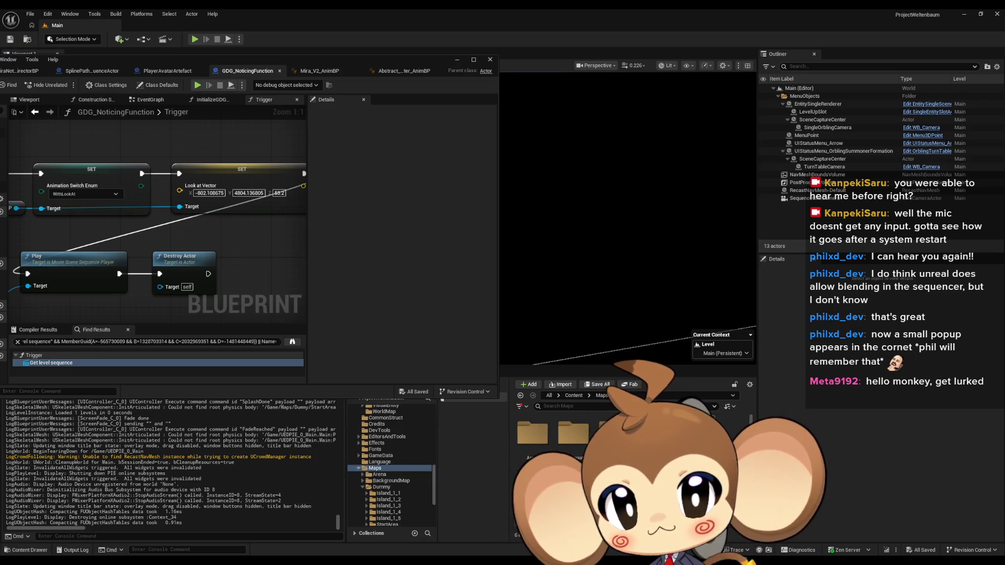
double_click(736, 433)
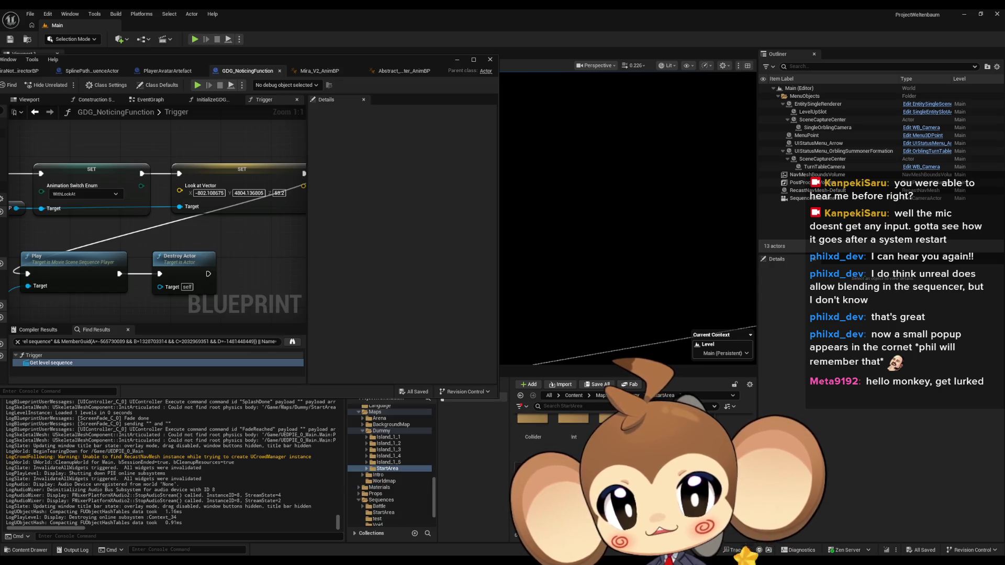
click(576, 397)
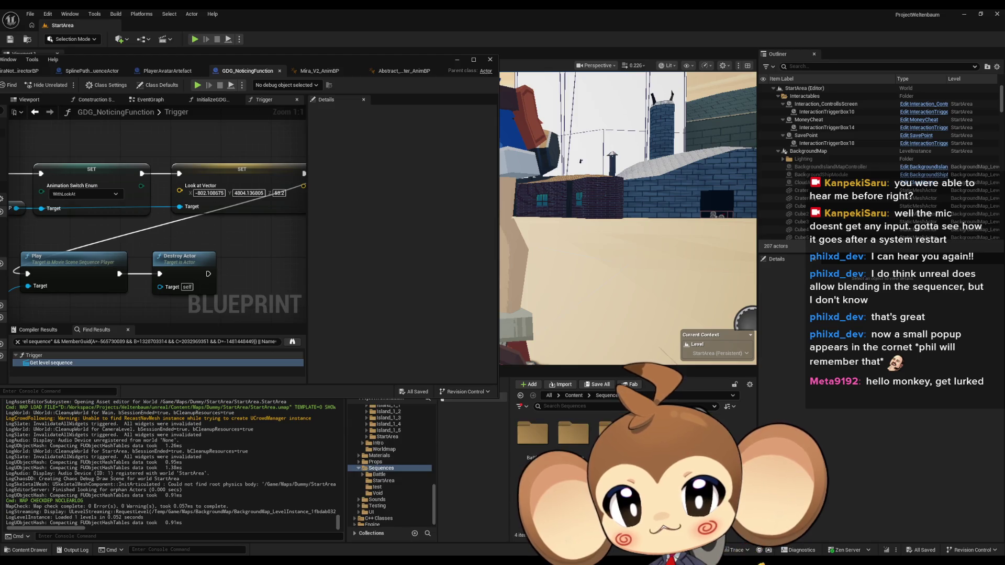
double_click(573, 431)
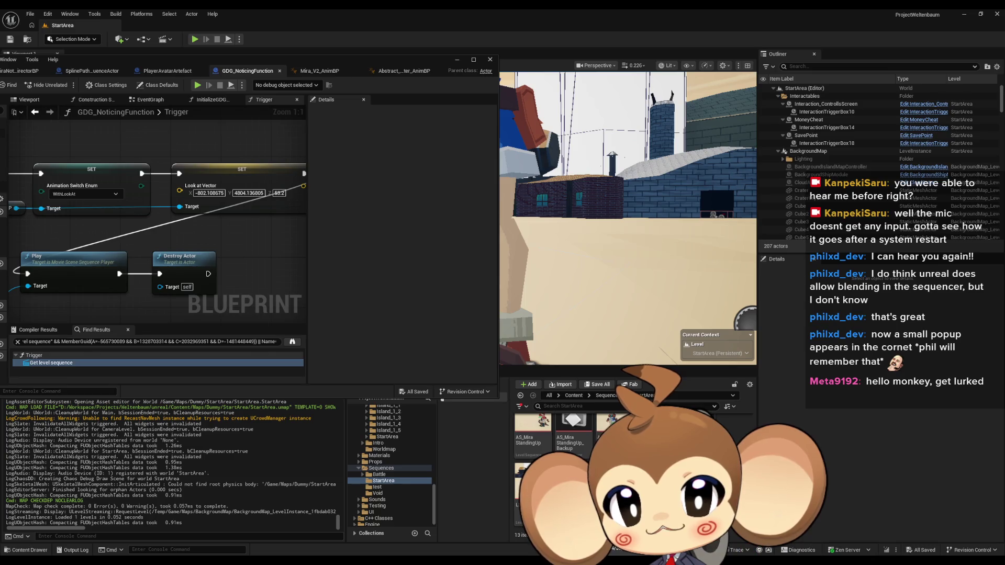
- Move the blueprint aside, scroll the Sequencer timeline to its start, then maximize the blueprint editor
mouse_move(294, 64)
mouse_down()
mouse_move(280, 190)
mouse_move(291, 198)
mouse_up()
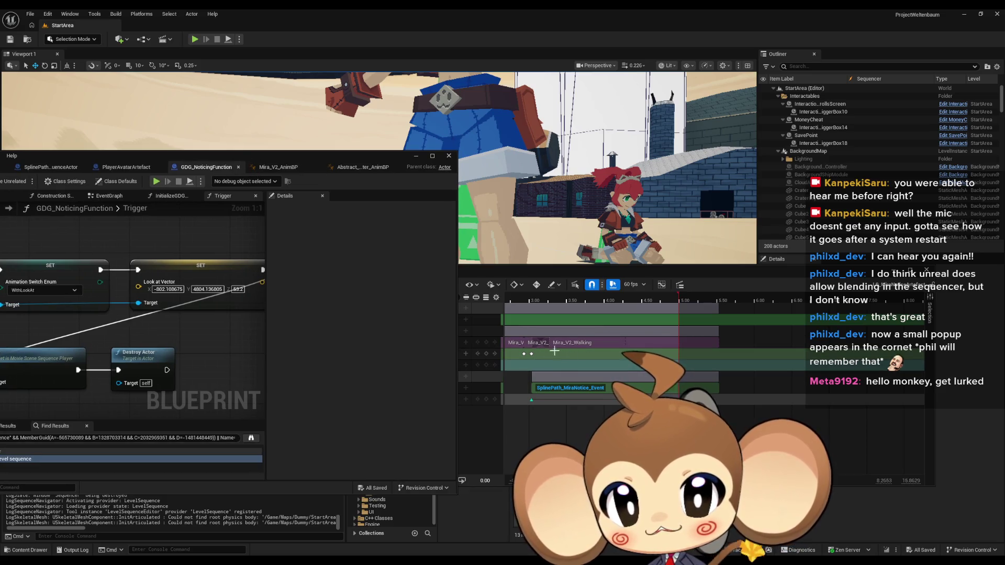
scroll(555, 356, up, 5)
scroll(568, 354, left, 10)
scroll(563, 352, left, 3)
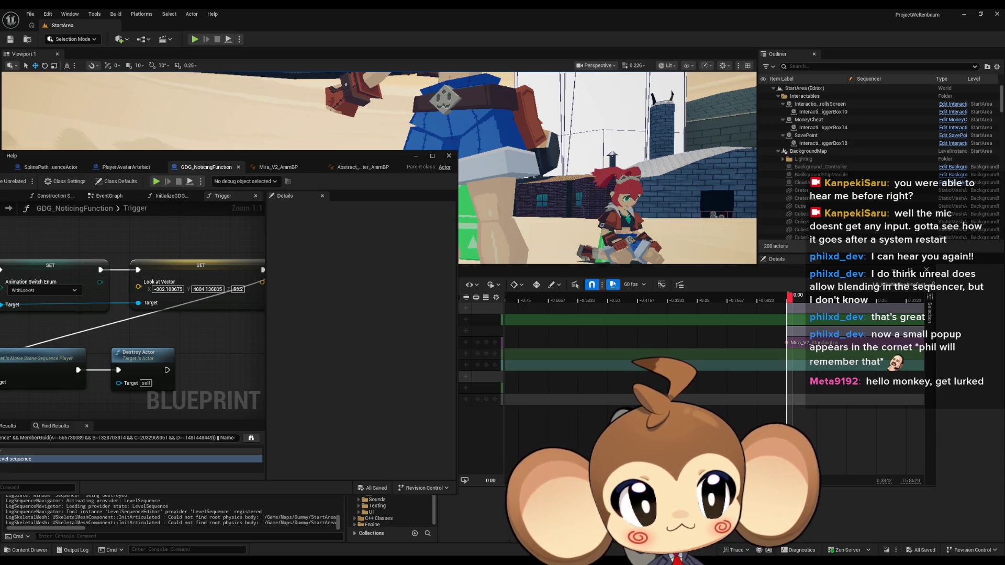
mouse_move(197, 155)
mouse_down()
mouse_move(607, 191)
mouse_move(352, 107)
mouse_move(277, 121)
mouse_move(593, 158)
mouse_up()
double_click(593, 158)
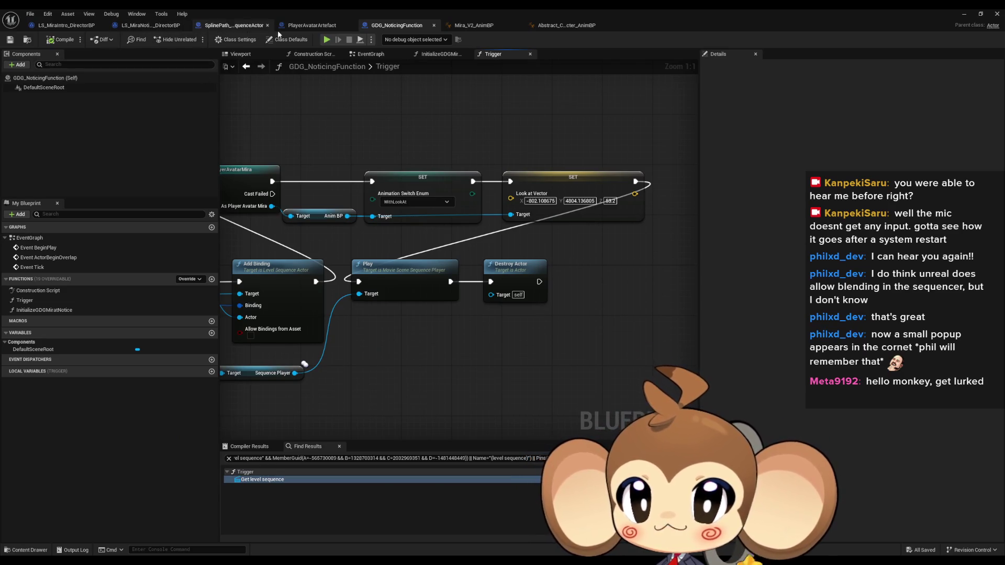
- Switch to Abstract_Character_AnimBP, restore and move its window aside, and close Sequencer
click(570, 28)
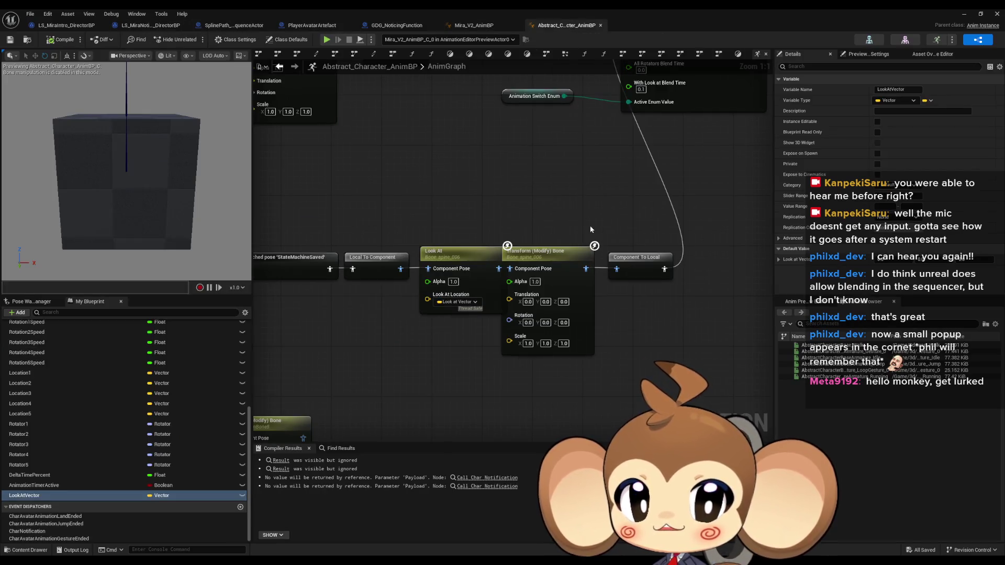
double_click(498, 8)
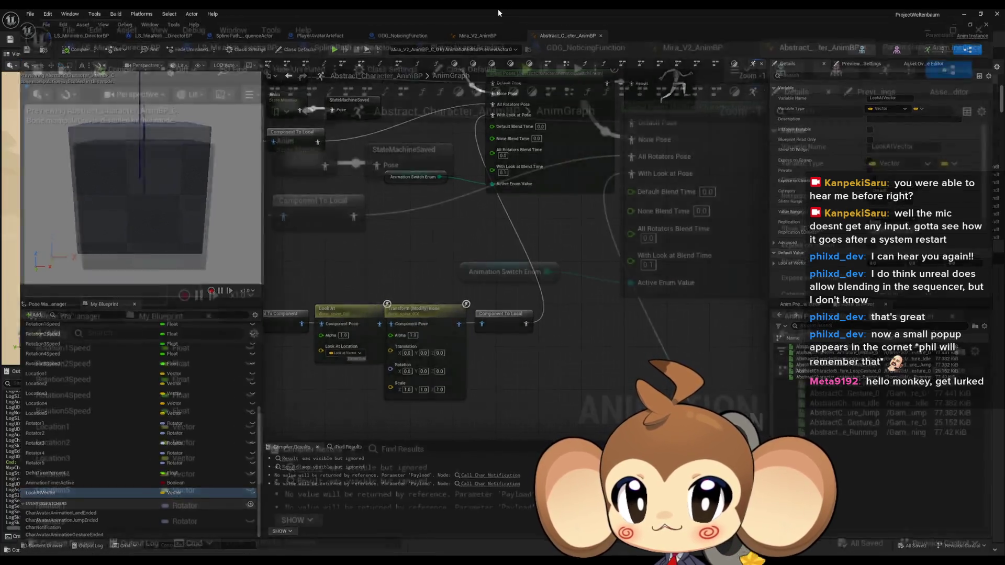
mouse_move(618, 159)
mouse_down()
mouse_move(261, 30)
mouse_move(212, 30)
mouse_up()
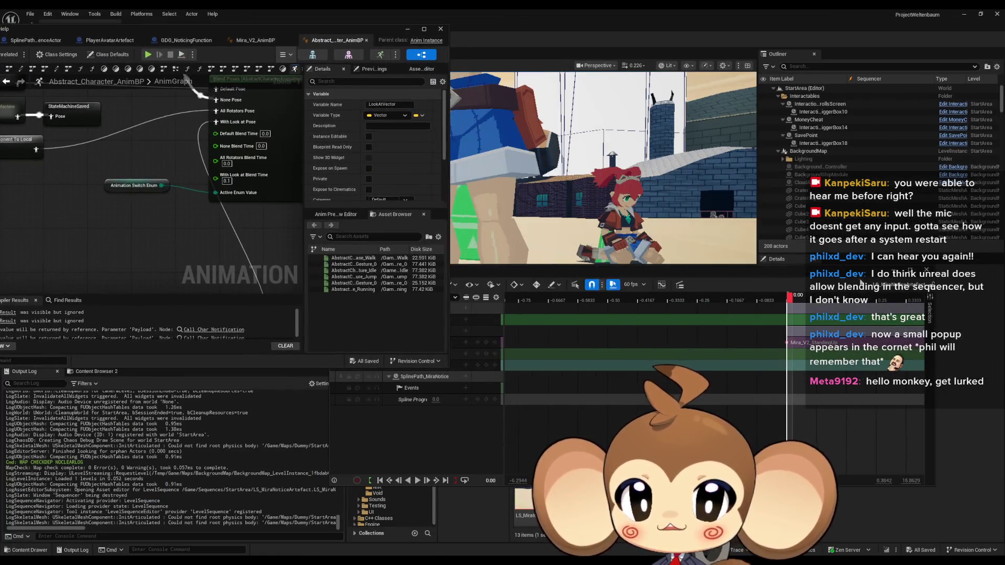
click(927, 270)
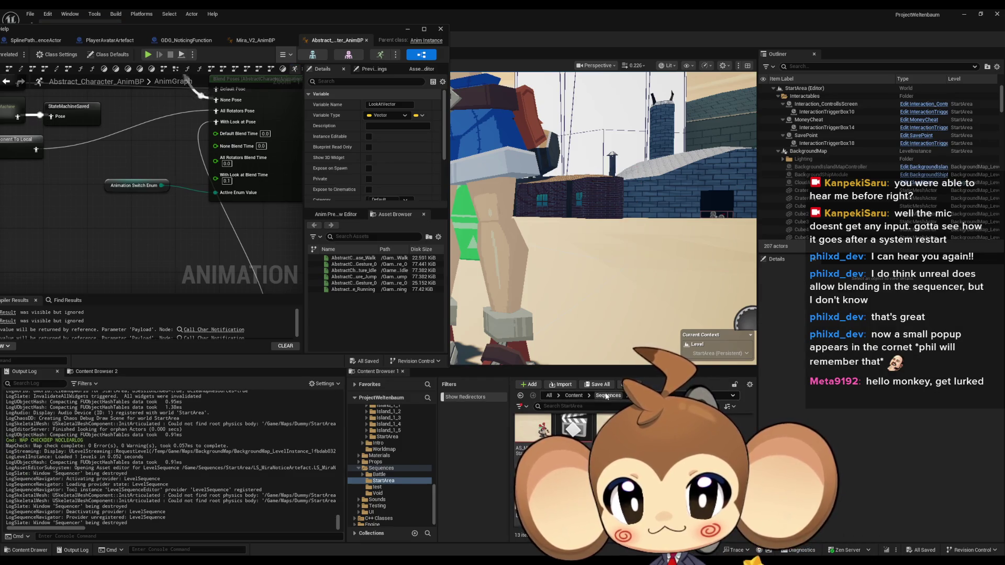
- Browse to Content/3d/Characters/Abstract and rename the AbstractCharacterBaseArmature_Gesture_0 animation
click(573, 395)
click(372, 428)
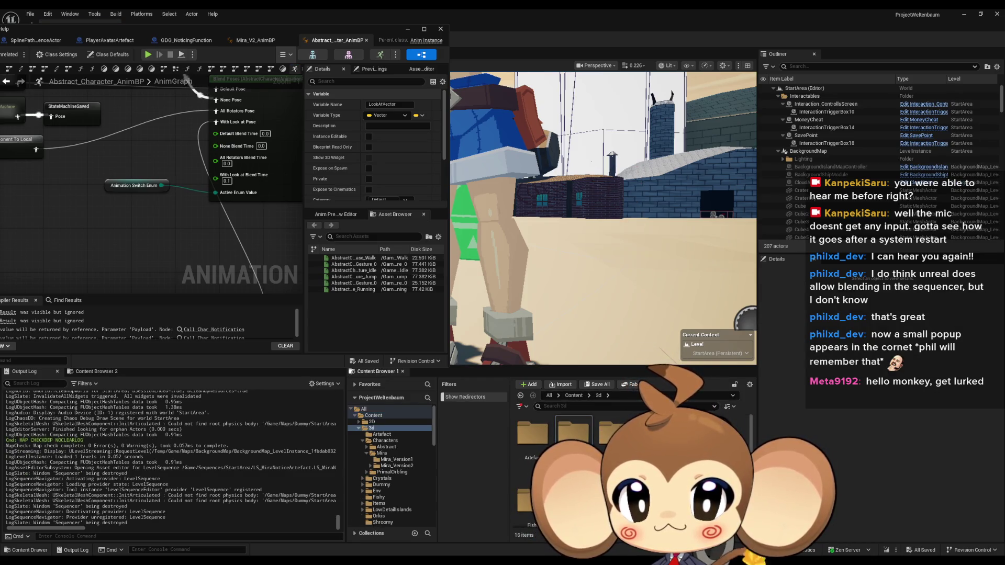
double_click(576, 435)
double_click(527, 443)
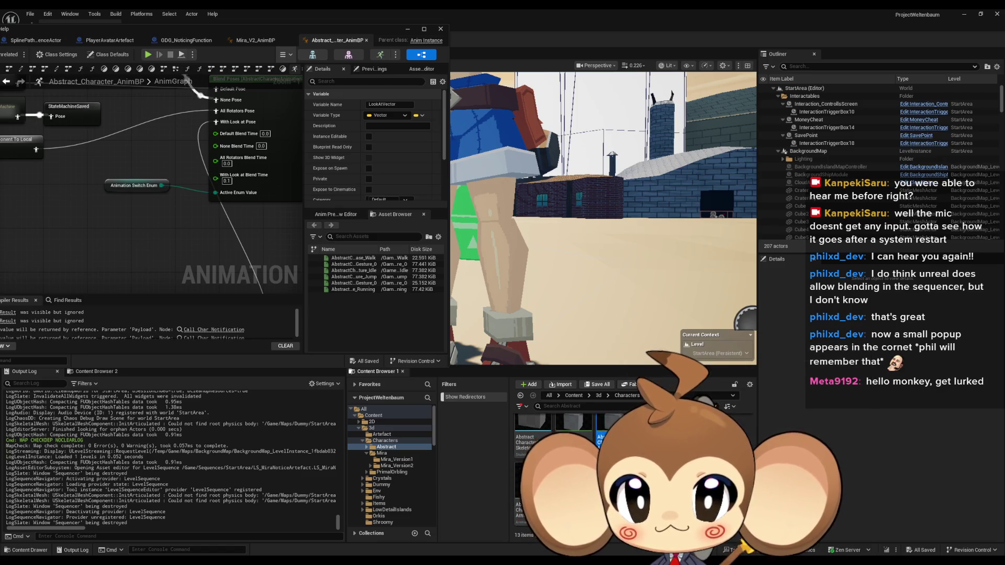
key(Return)
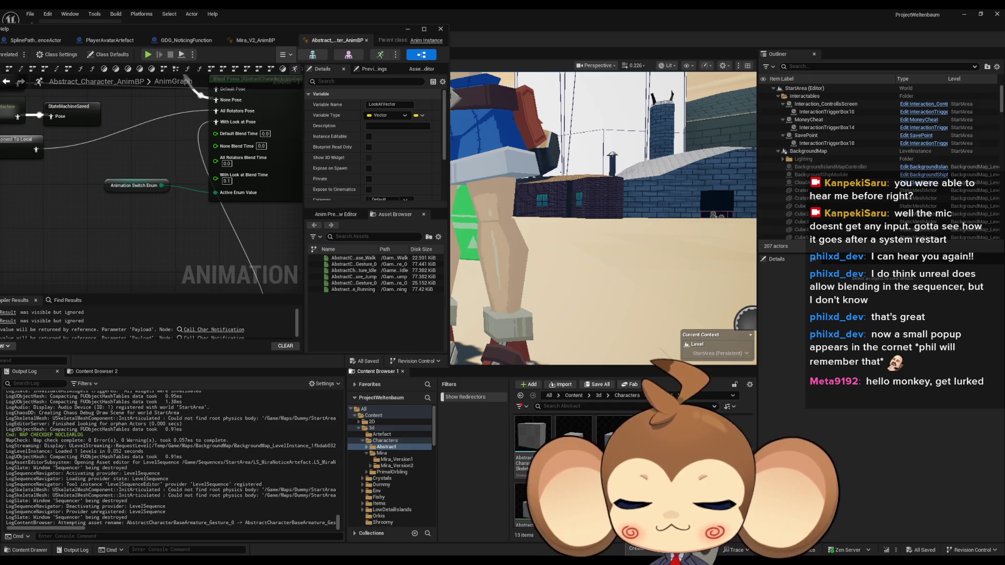
- Bake the AbstractCharacterBase track's animation into a new asset, AbstractCharacterBaseArmature_Gesture_1, and export it
double_click(576, 434)
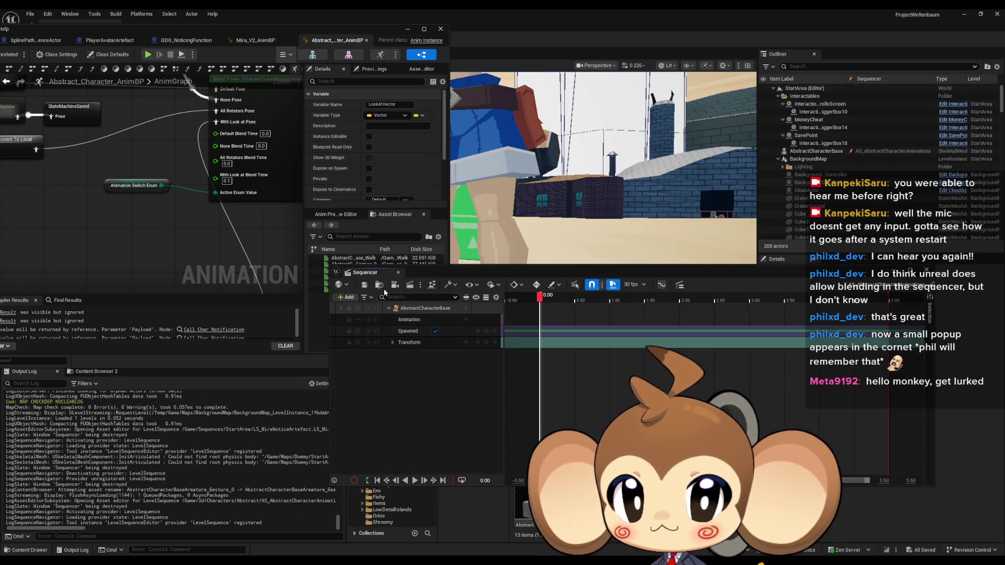
right_click(408, 313)
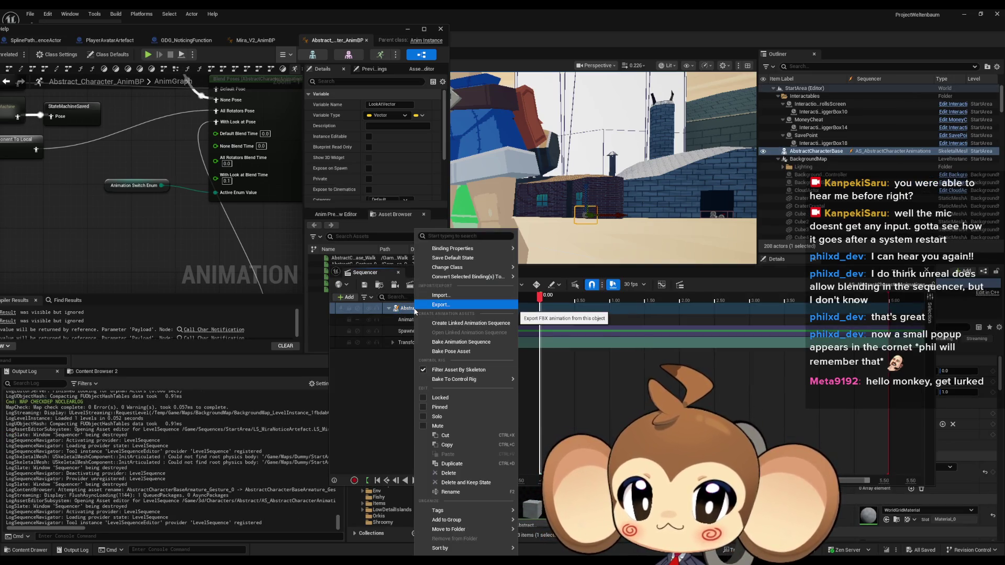
click(482, 343)
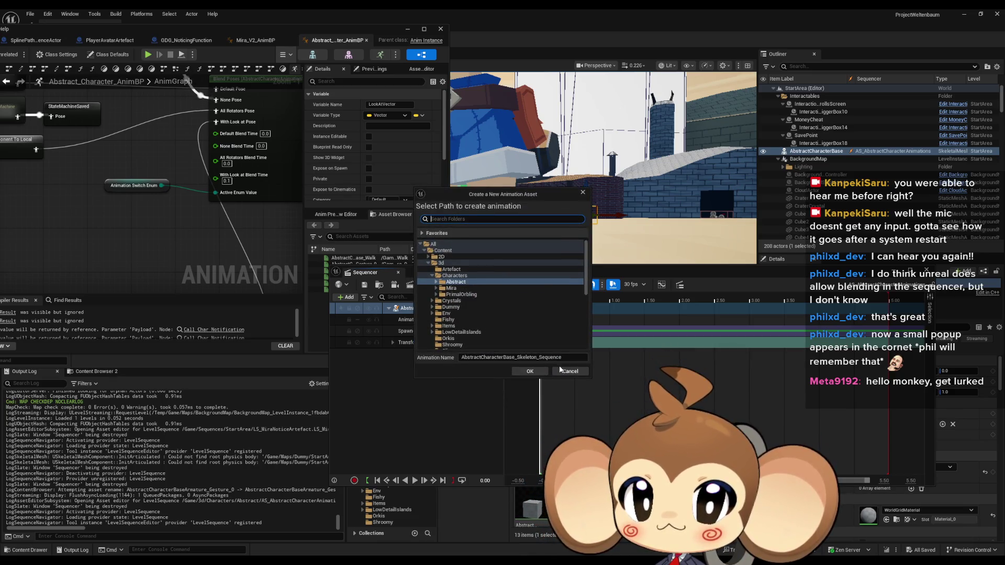
click(464, 285)
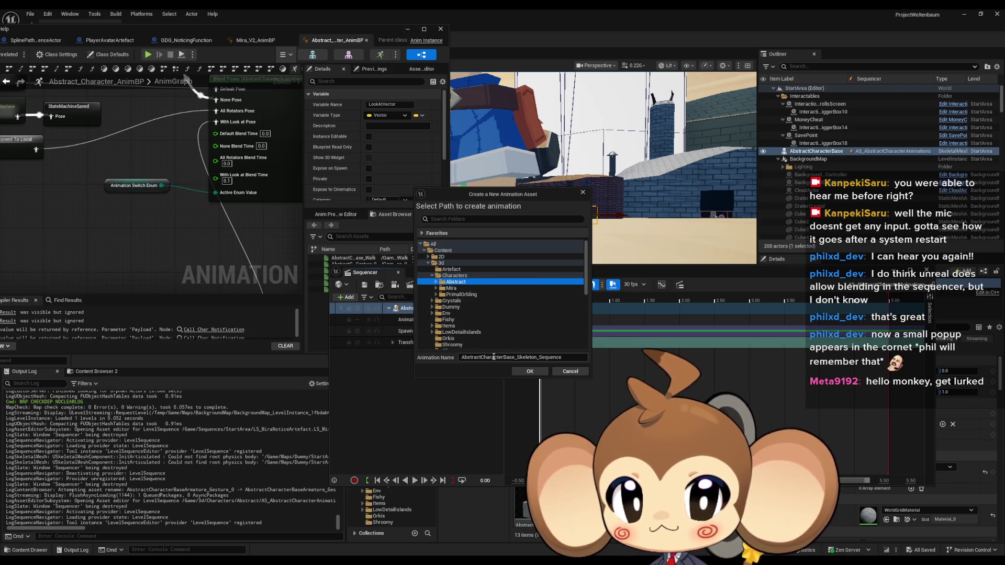
key(ctrl+a)
text(AbstractCharacterBaseArmature_Gesture_0)
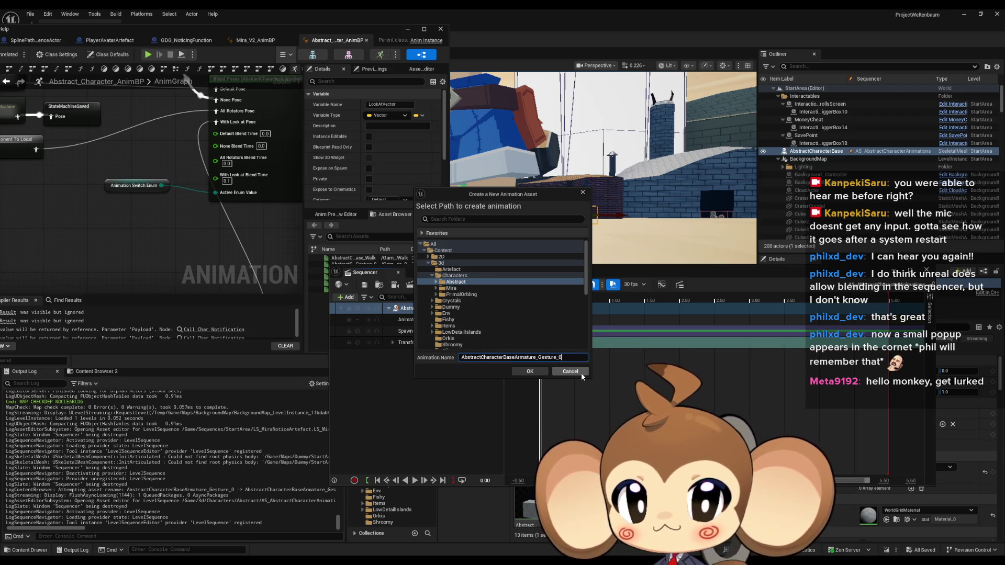
click(530, 371)
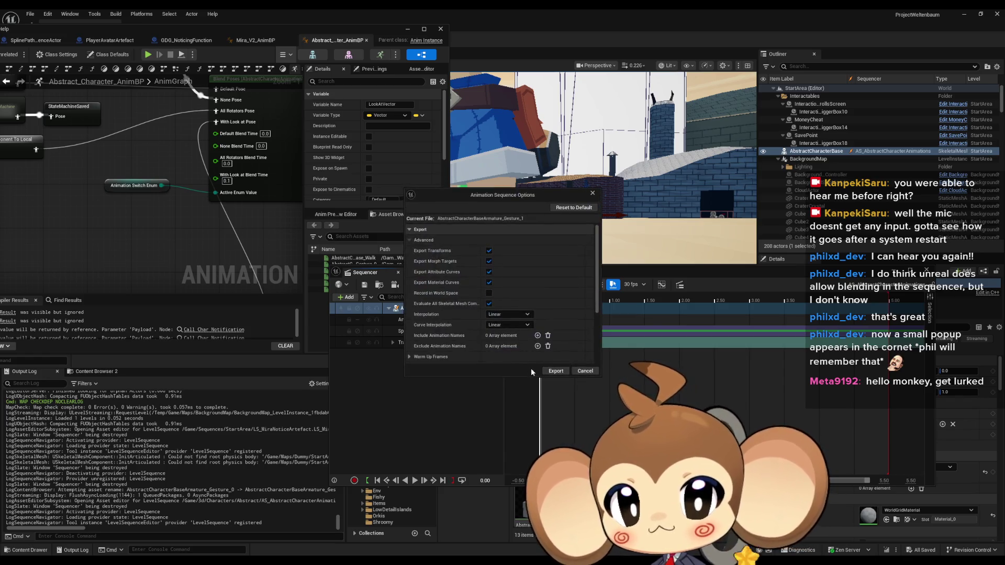
click(555, 371)
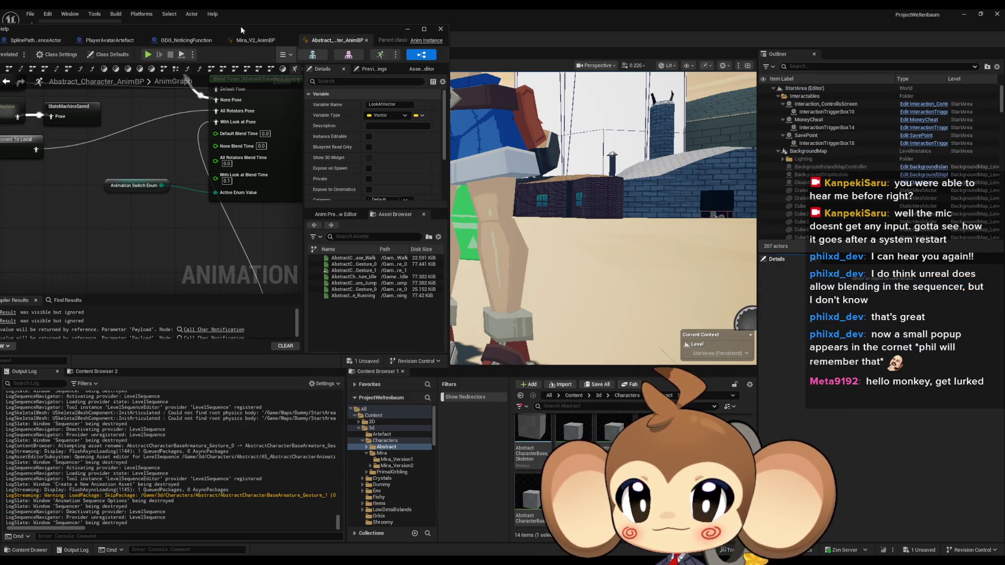
- Maximize the AnimBP editor and duplicate GoToLoopGesture_0 and LoopGesture_0 in the Anim state machine
drag(240, 26, 482, 182)
double_click(483, 182)
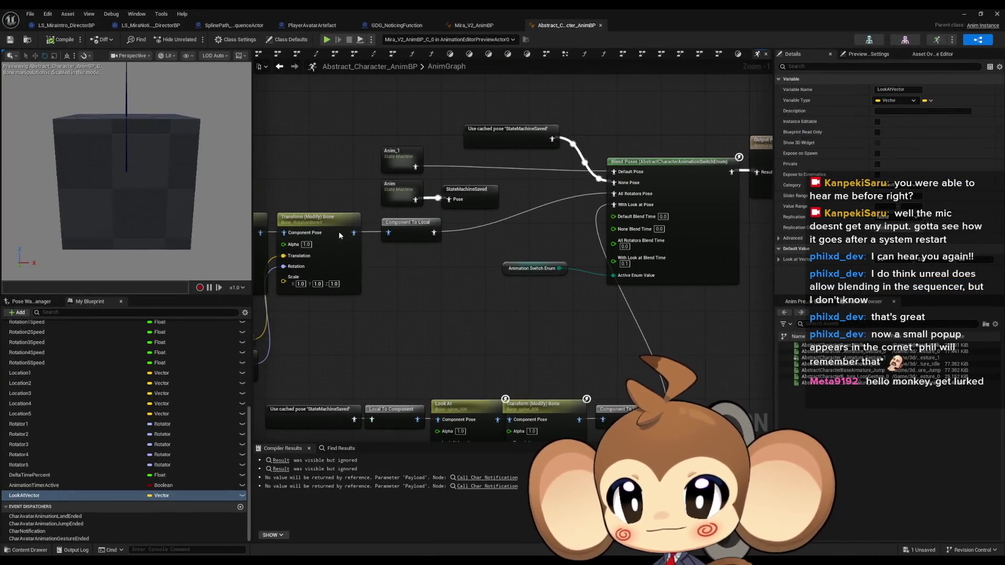
double_click(401, 187)
scroll(377, 374, up, 2)
mouse_move(382, 181)
mouse_down()
mouse_move(540, 333)
mouse_move(538, 233)
mouse_up()
key(ctrl+d)
- Rename the copies to GoToLoopGesture_1 and LoopGesture_1
click(556, 234)
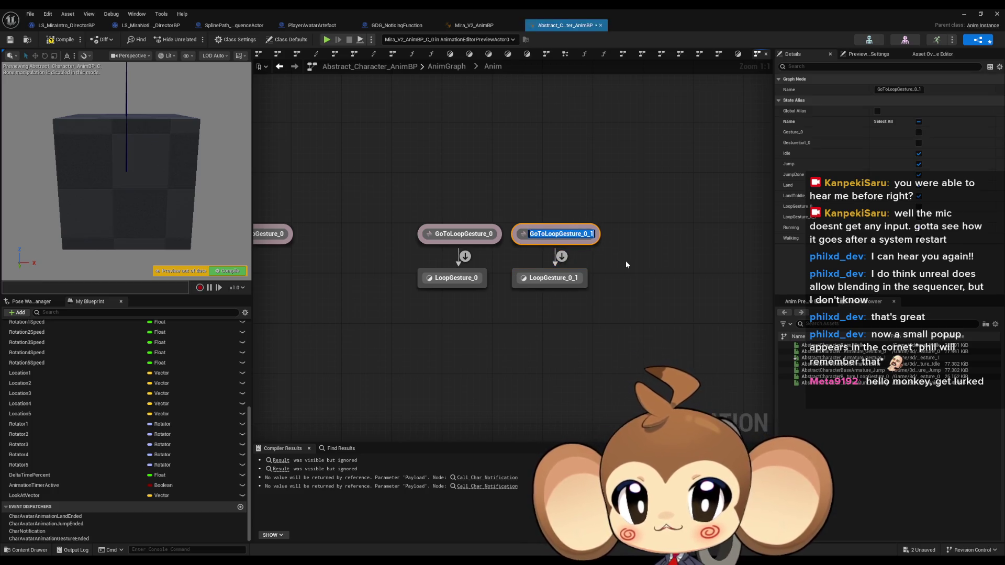
text(GoToLoopGesture_1)
key(Return)
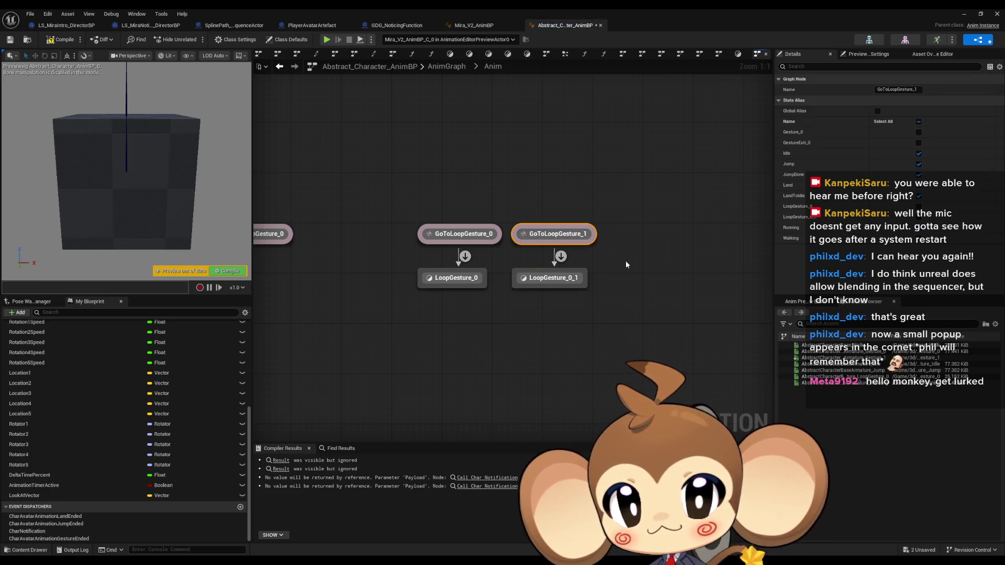
click(555, 276)
key(F2)
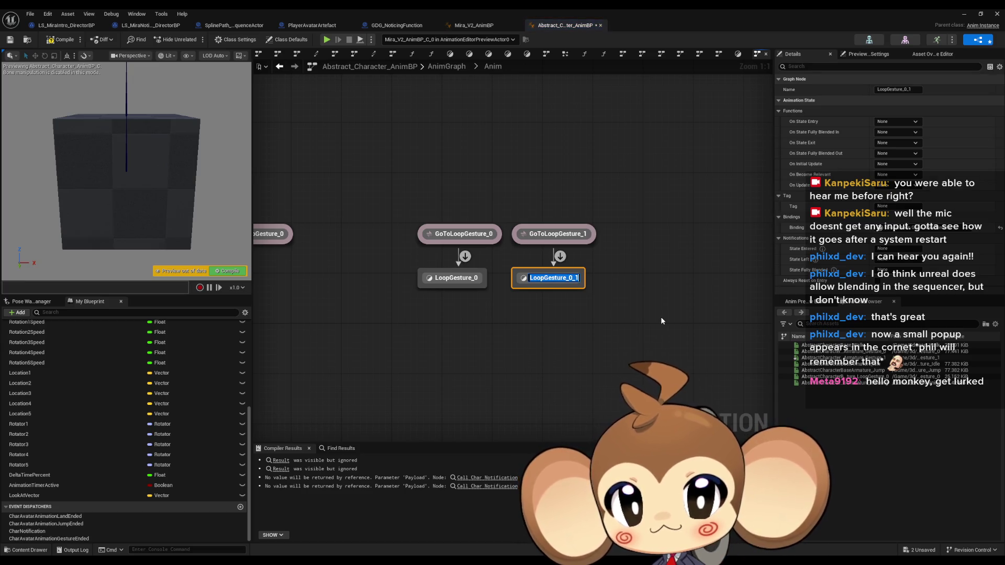
text(LoopGesture_1)
key(Return)
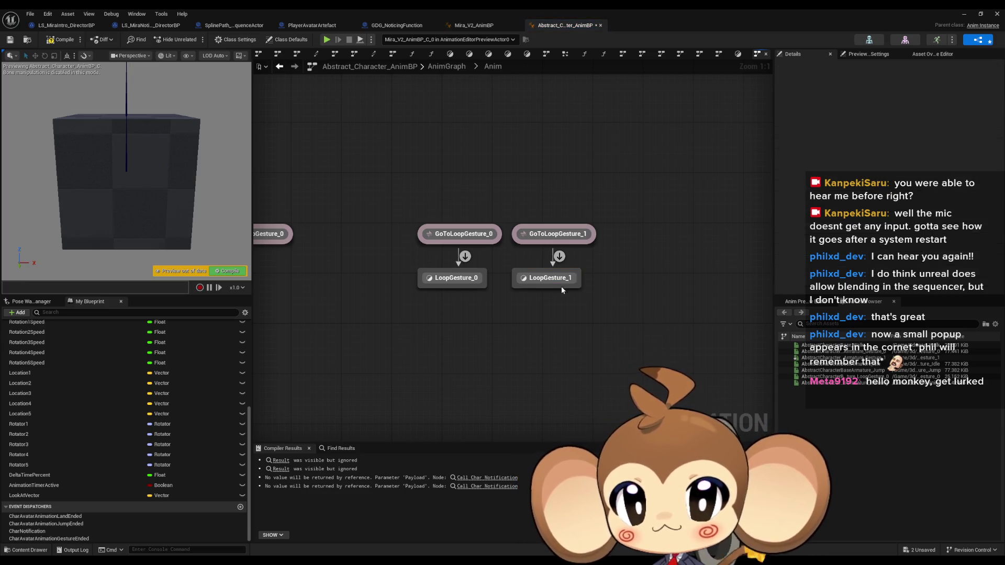
- Check LoopGesture_1's sequence player animation without changing it, then return to the state machine
double_click(541, 276)
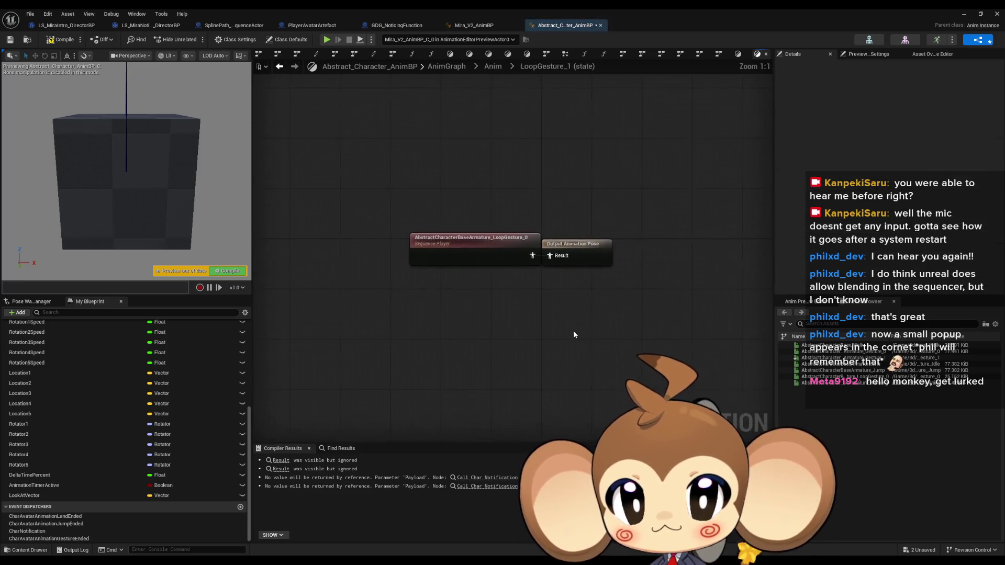
click(501, 252)
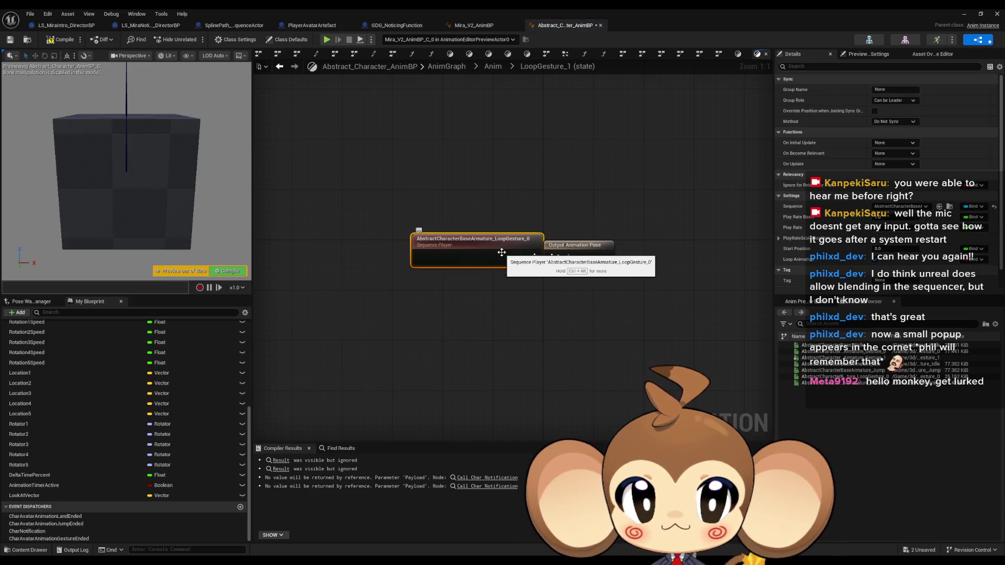
click(908, 208)
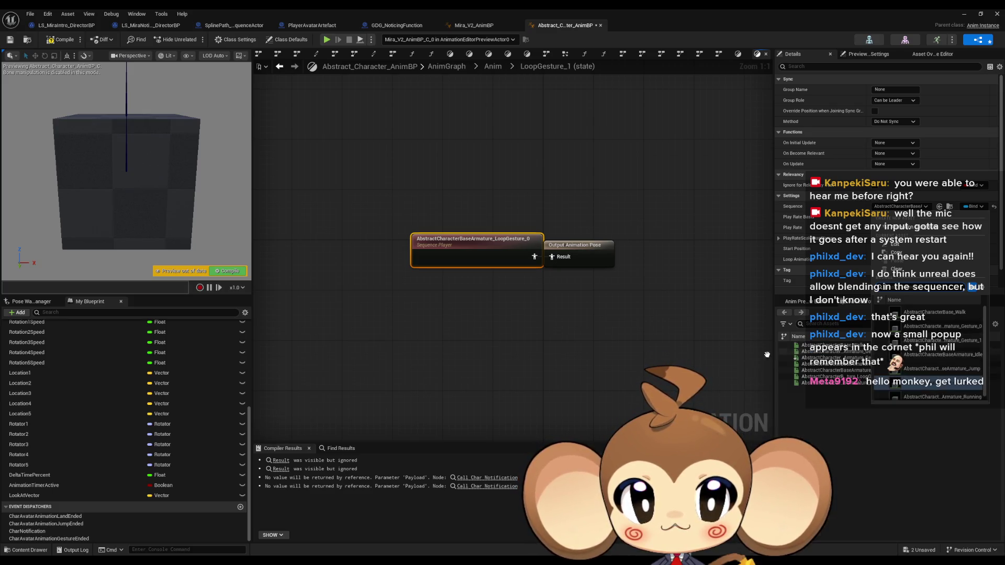
click(767, 355)
click(492, 66)
mouse_move(432, 171)
mouse_down()
mouse_move(714, 178)
mouse_move(551, 167)
mouse_up()
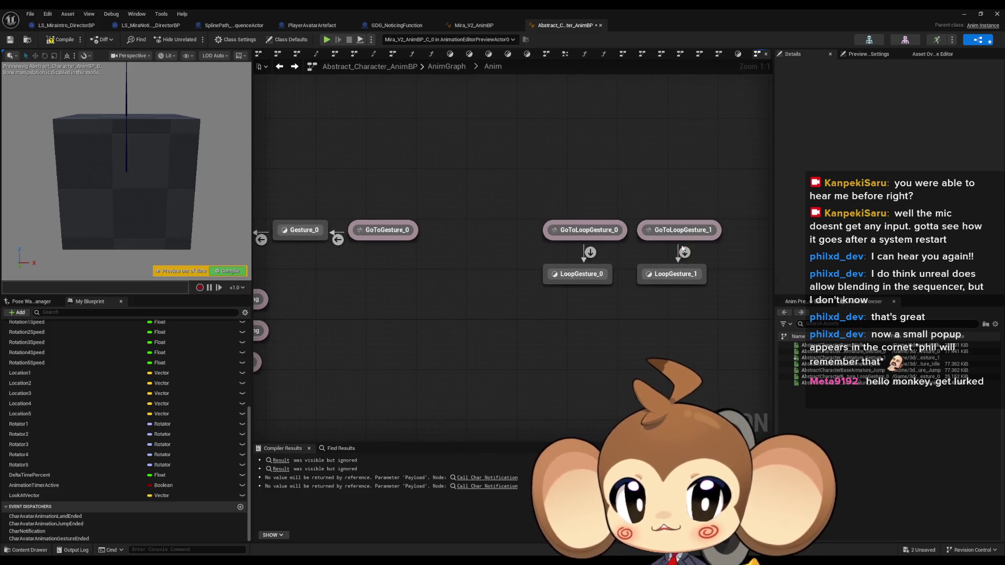
- Copy and paste the Gesture_0 chain, placing the copies above the original row
drag(670, 178, 724, 327)
mouse_move(715, 228)
mouse_down()
mouse_move(567, 287)
mouse_move(373, 235)
mouse_move(616, 298)
mouse_up()
key(ctrl+c)
key(ctrl+v)
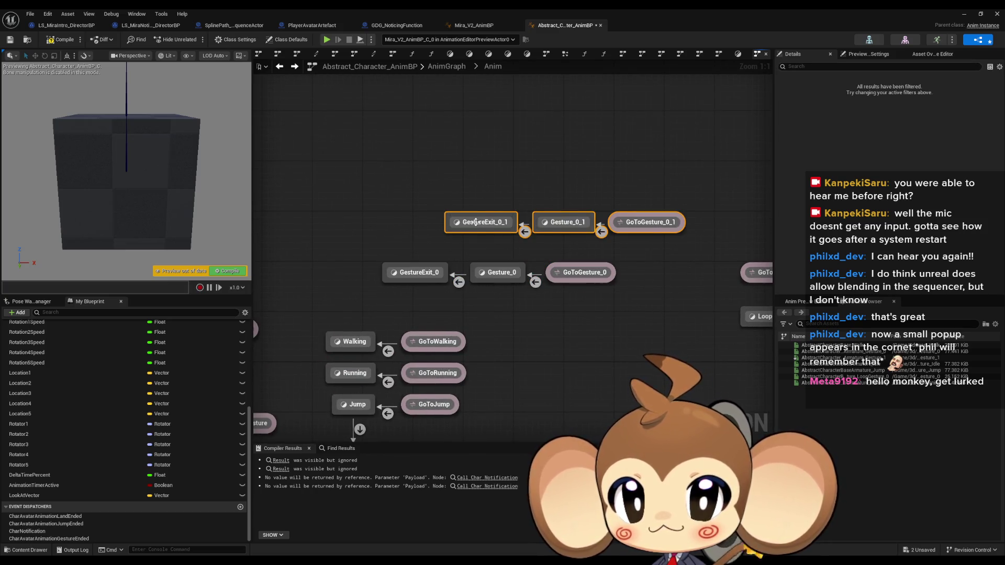
drag(475, 221, 413, 241)
- Rename the copies GestureExit_1, Gesture_1 and GoToGesture_1, then open the GoToGesture_1-to-Gesture_1 transition rule
click(417, 240)
key(F2)
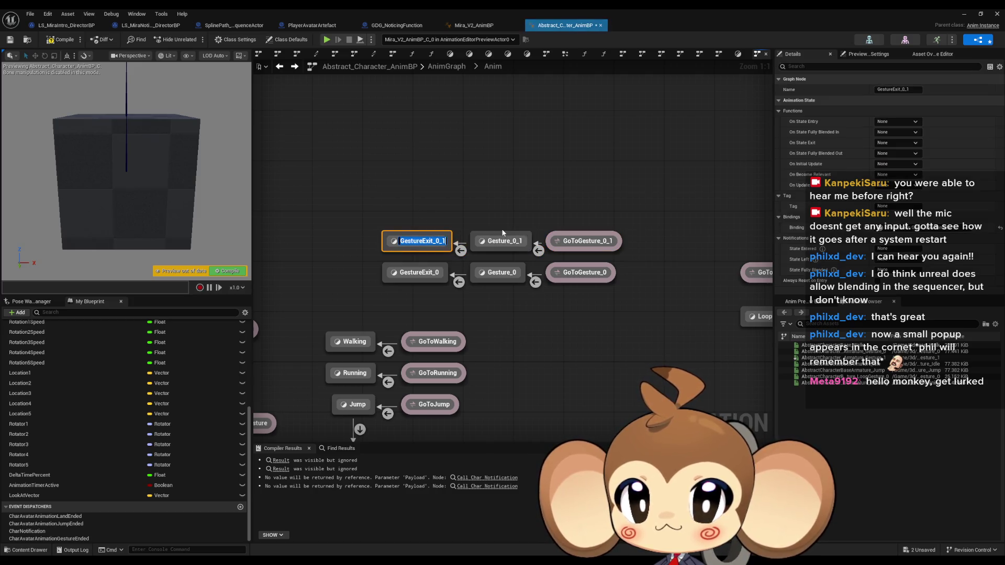
text(GestureExit_1)
key(Return)
click(513, 236)
key(F2)
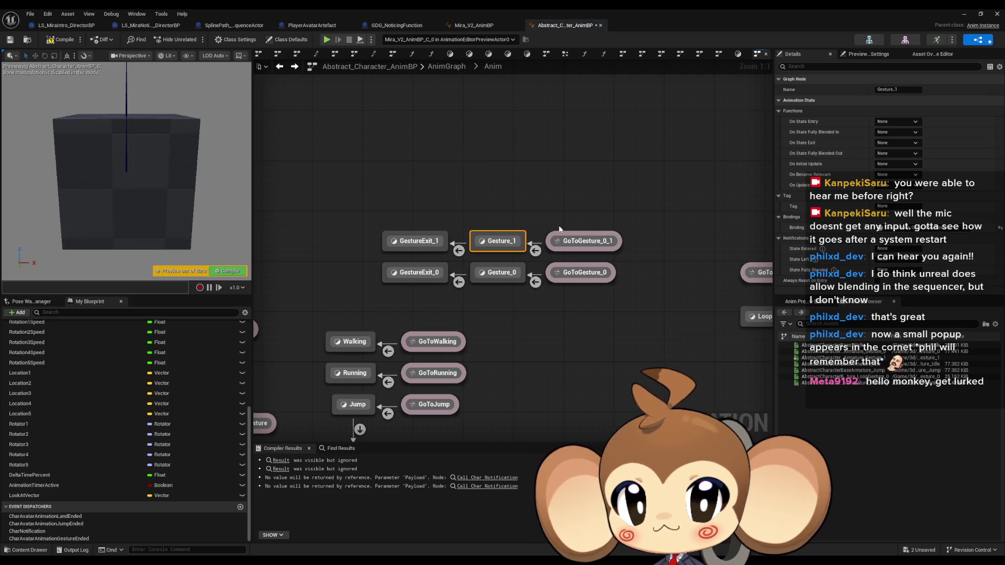
click(602, 240)
key(F2)
text(GoToGesture_1)
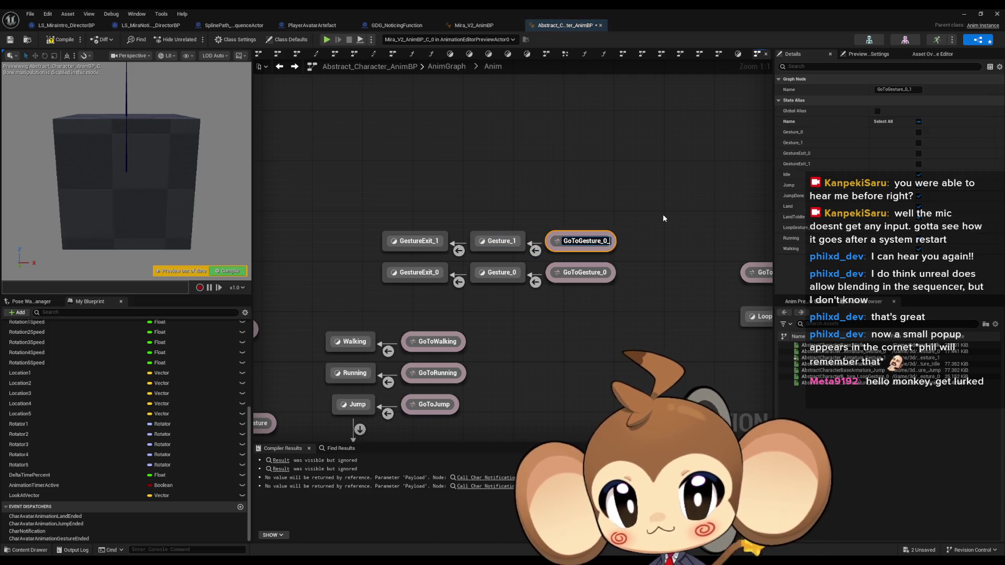
key(Return)
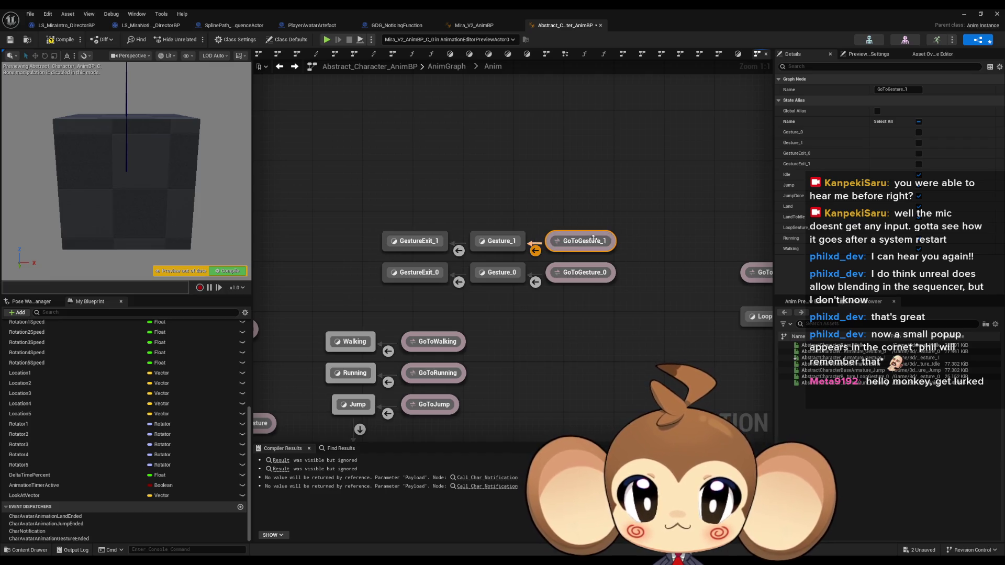
click(536, 251)
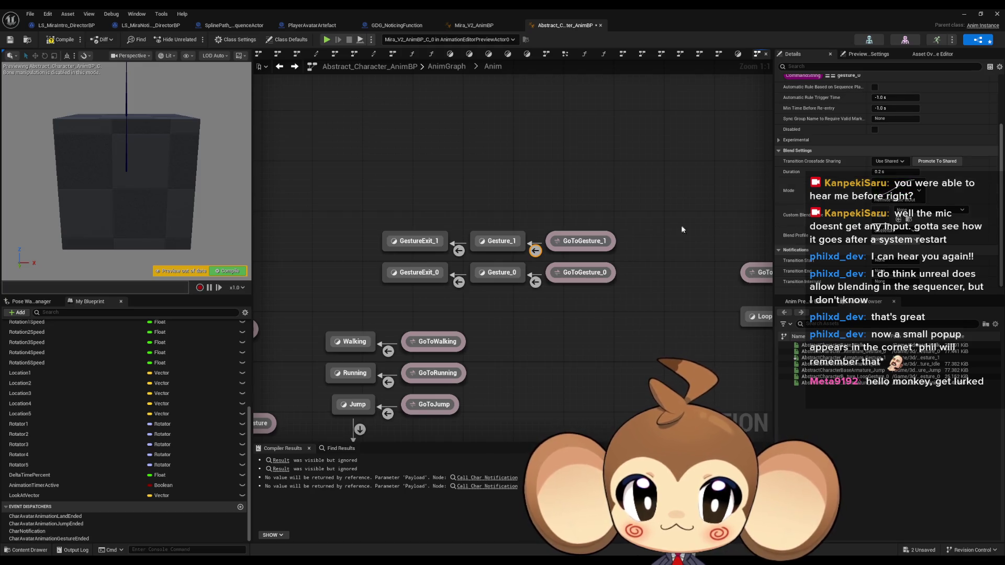
double_click(536, 251)
- Change the transition rule's comparison value from gesture_0 to gesture_1
click(492, 259)
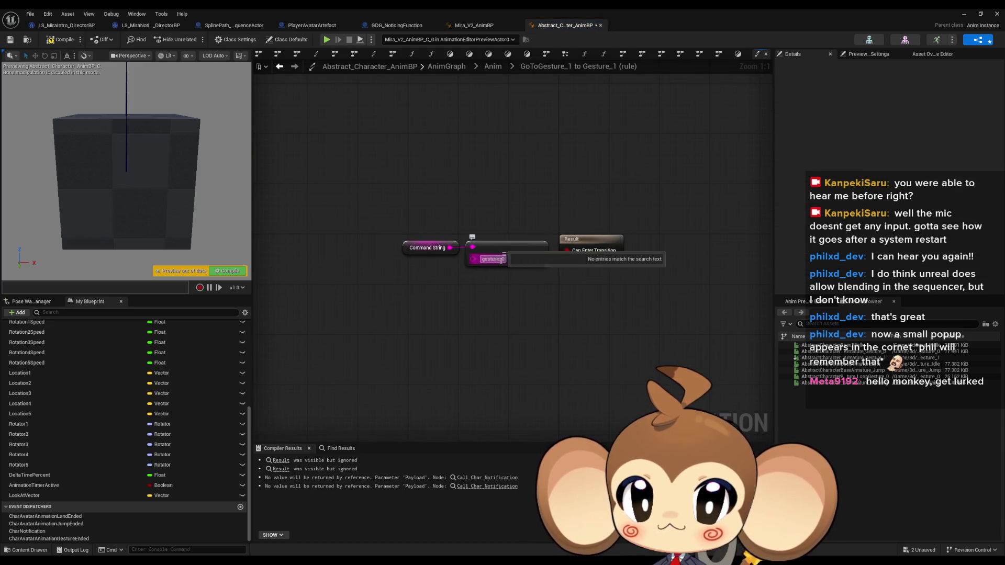
key(End)
key(BackSpace)
text(1)
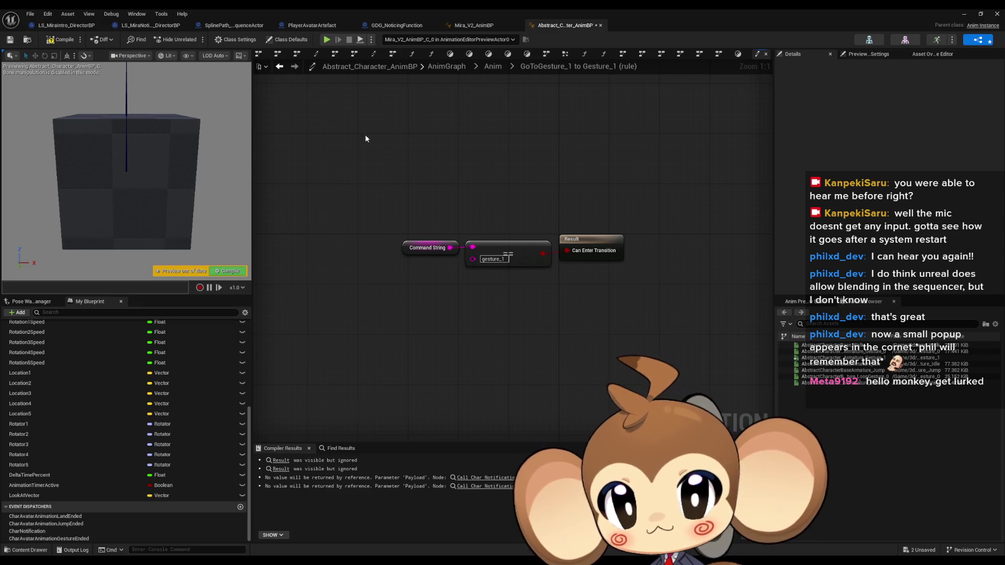
- Check which animation Gesture_1 plays, then open the Gesture_1 to GestureExit_1 transition rule
click(279, 66)
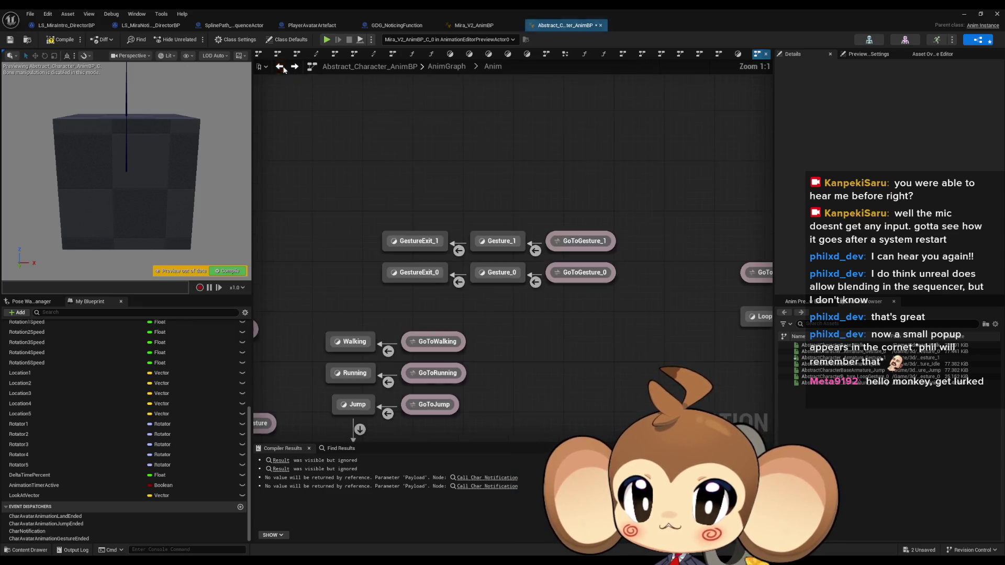
double_click(482, 230)
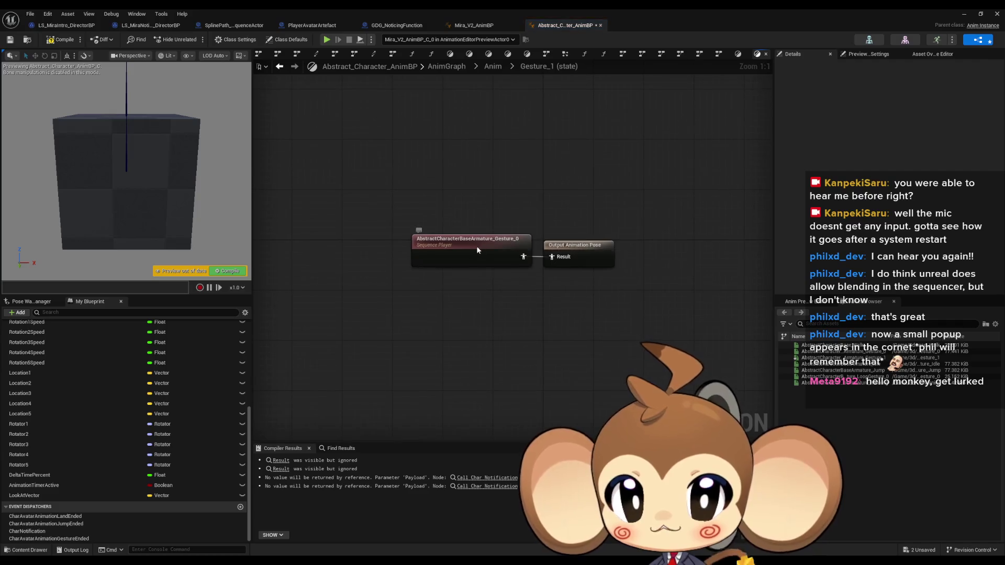
click(498, 258)
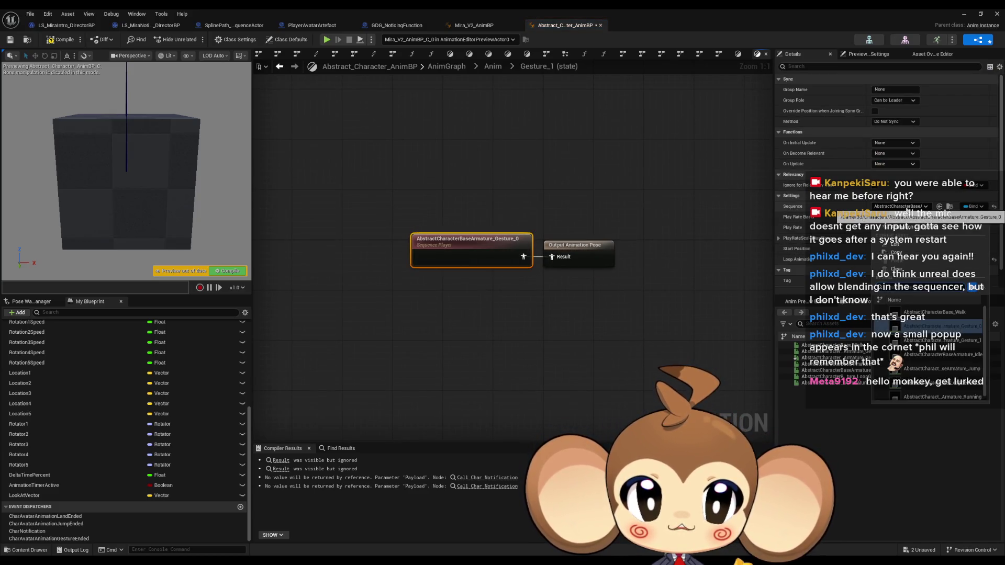
click(279, 67)
double_click(459, 244)
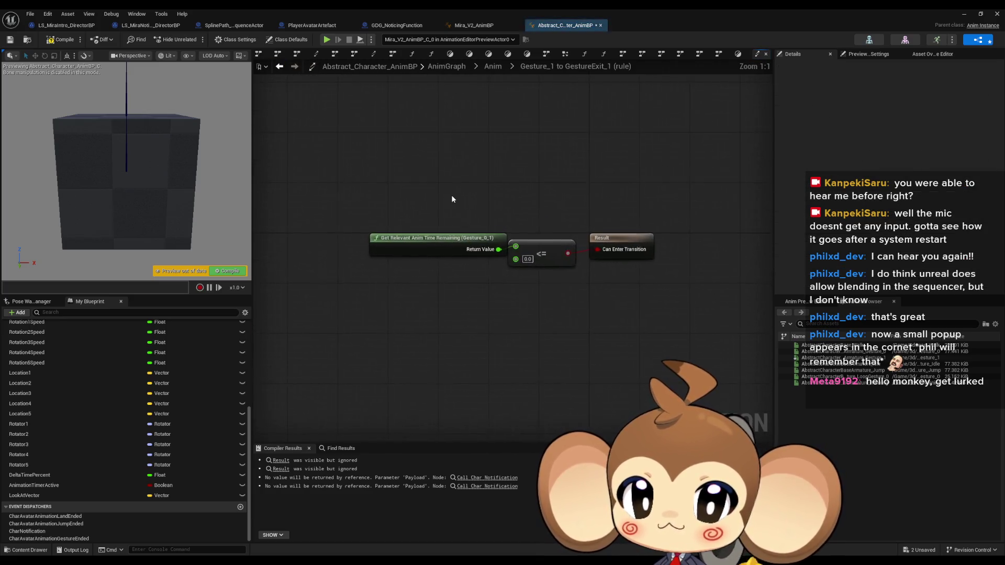
- Add a Get Relevant Anim Time Remaining (Gesture_1) node to the rule graph
click(458, 241)
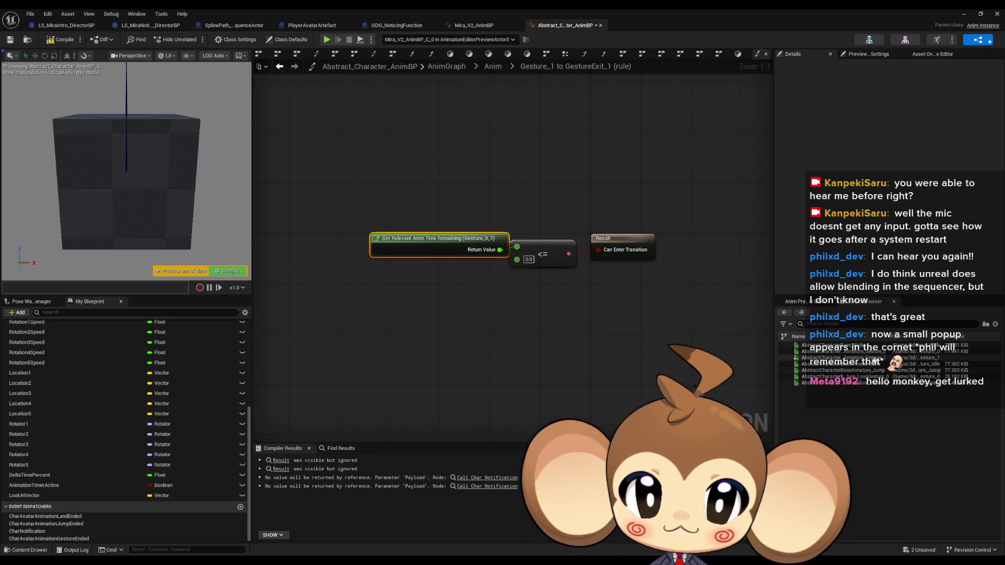
drag(817, 358, 390, 293)
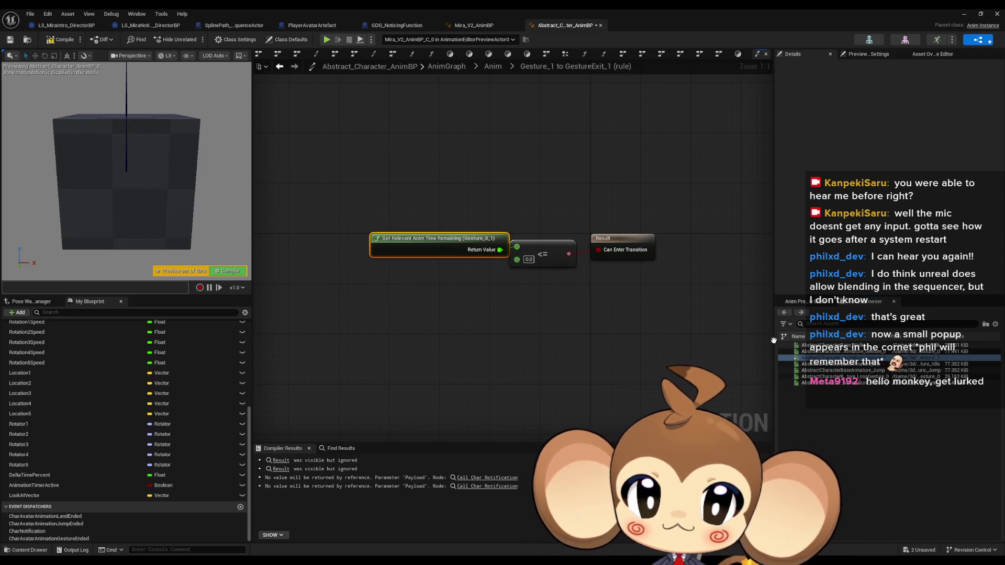
right_click(386, 281)
text(getzget an)
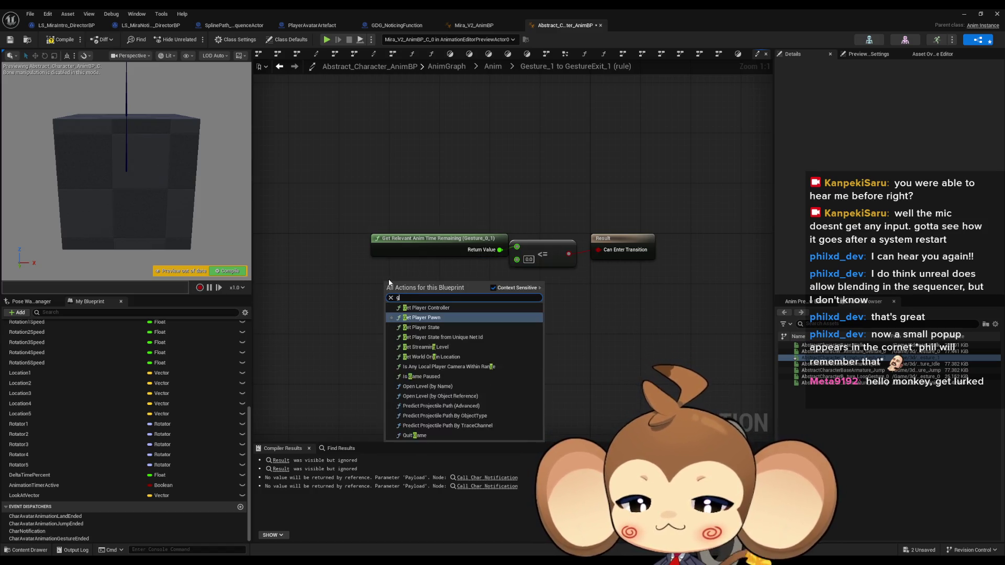
text(ime rem)
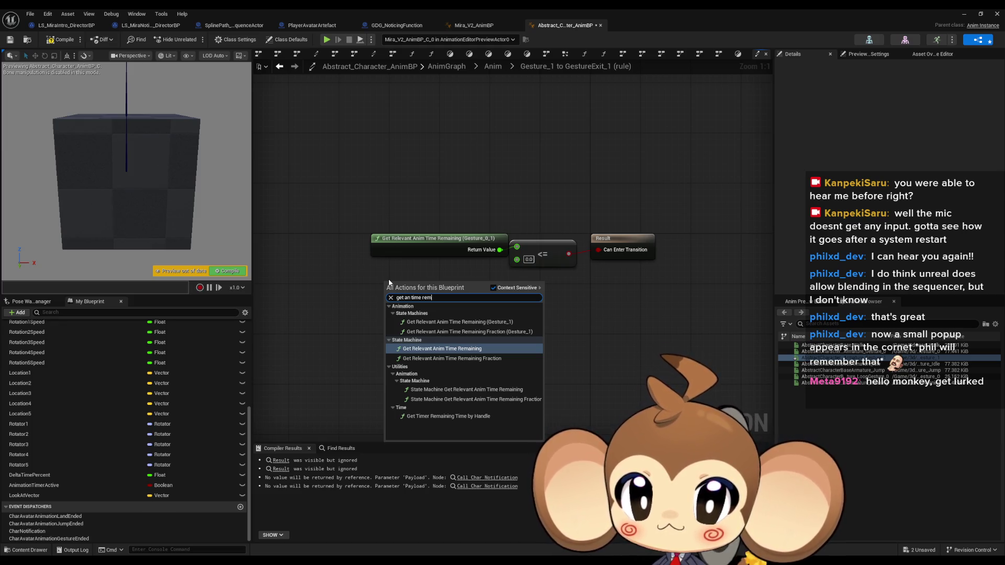
key(Return)
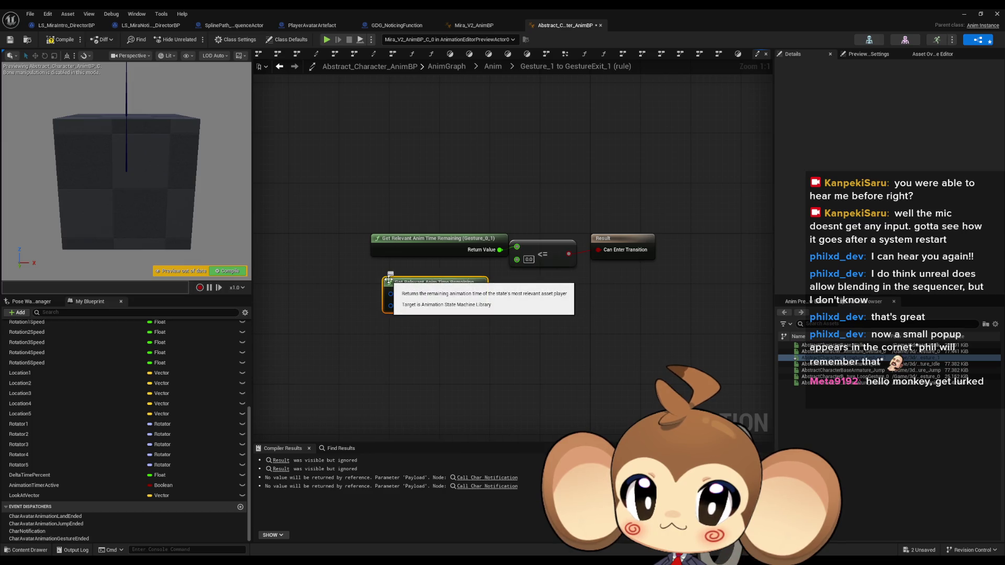
right_click(383, 337)
text(get )
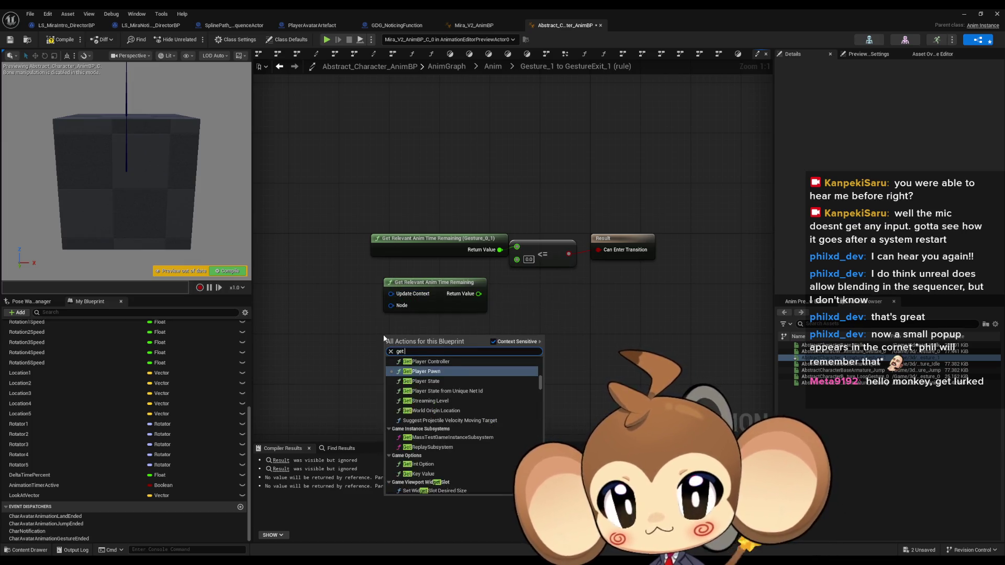
text(relev anim t)
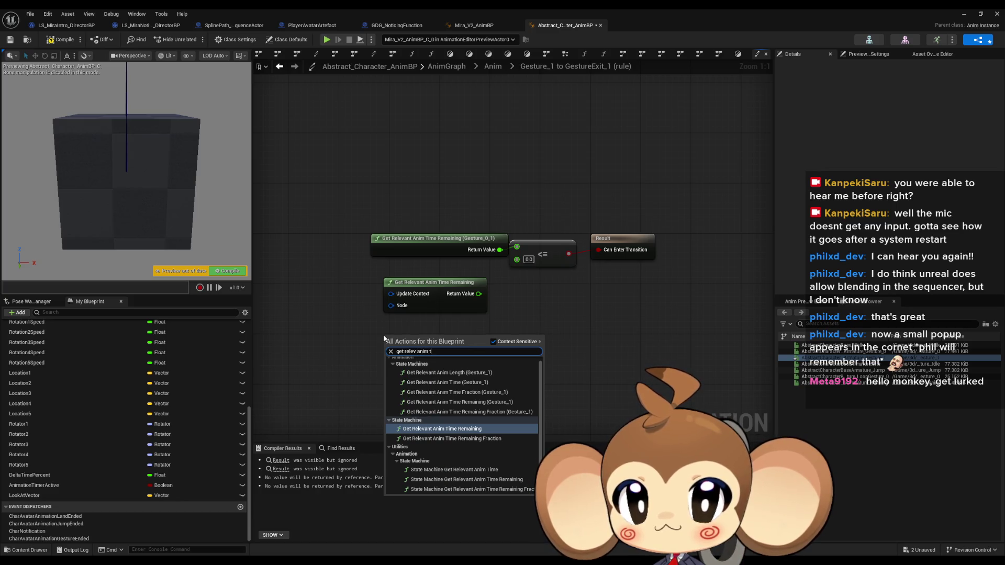
text(ime rema)
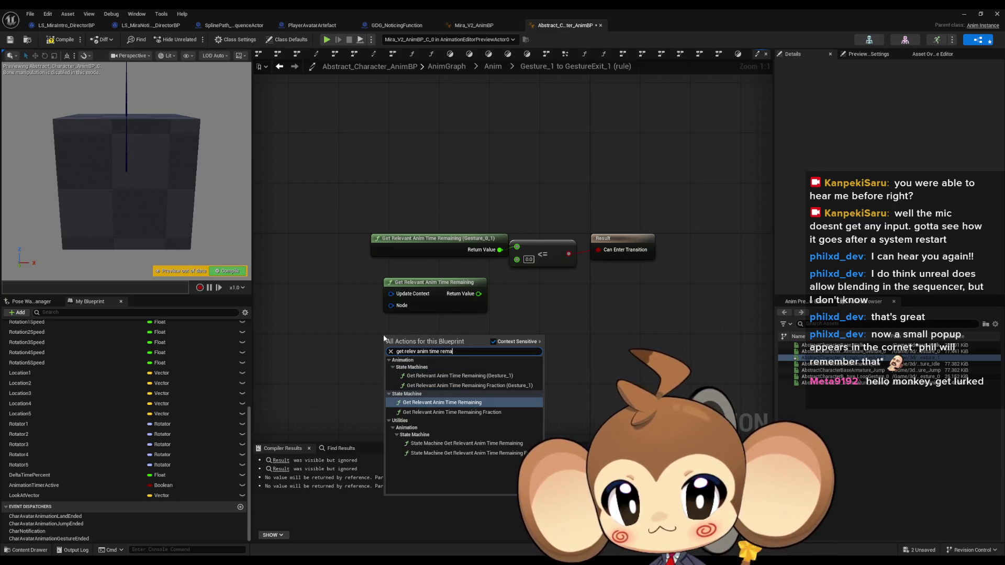
key(Up)
key(Up)
key(Return)
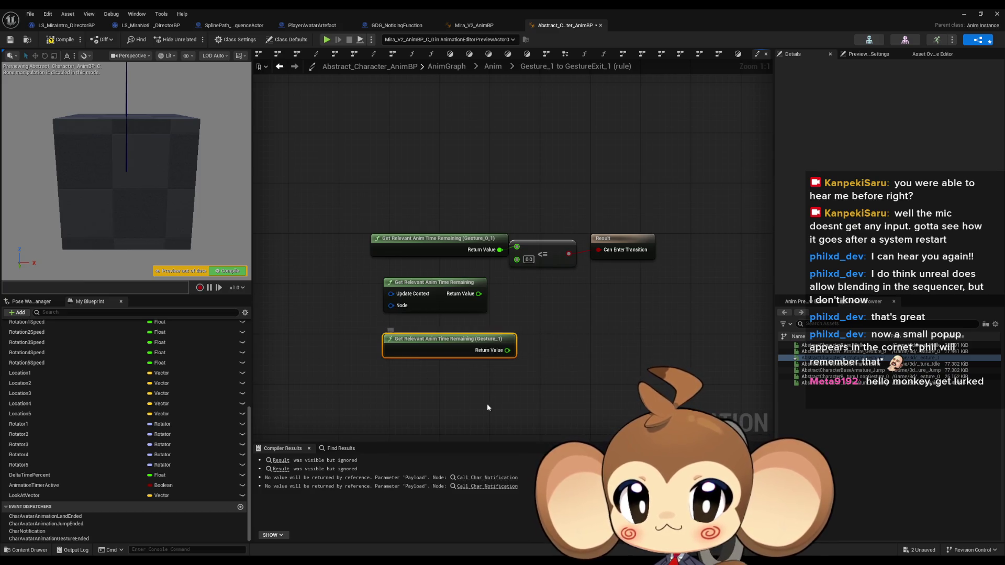
- Wire the new node into the <= comparison, delete the old nodes, then compile and save
drag(507, 351, 516, 246)
drag(367, 228, 479, 303)
key(Delete)
drag(441, 344, 422, 237)
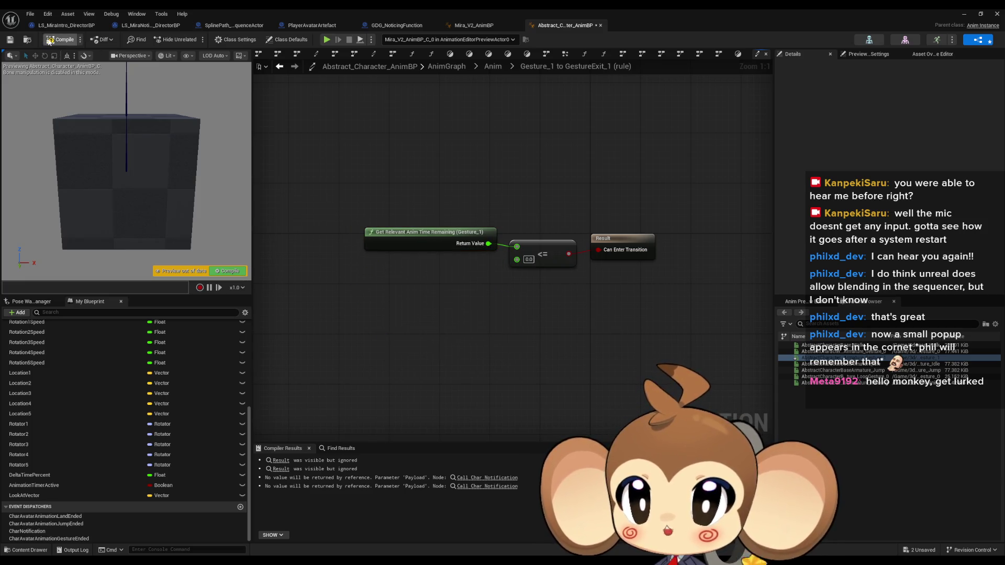
key(F7)
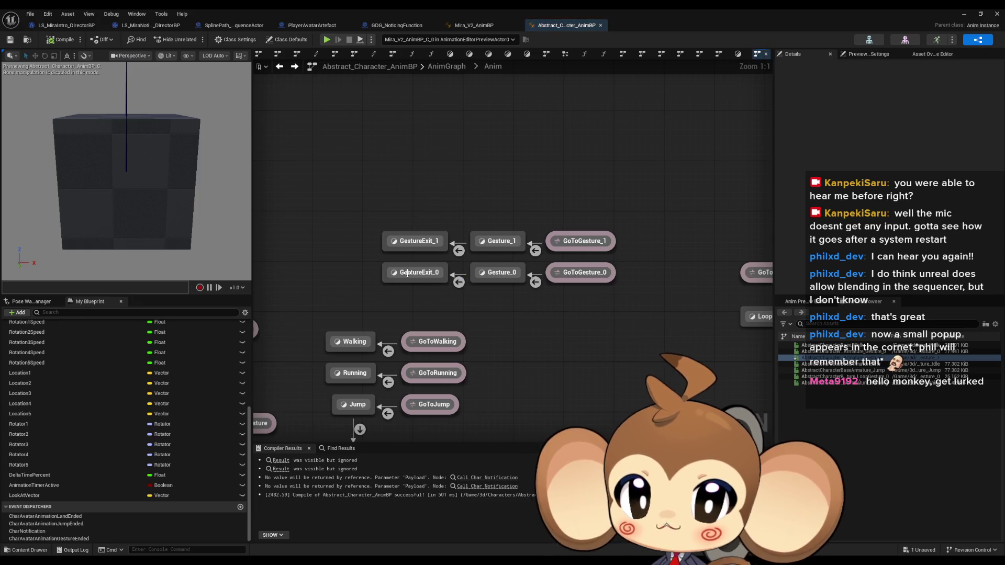
- Compare the GestureExit_0 and GestureExit_1 state graphs
double_click(407, 273)
key(alt+Left)
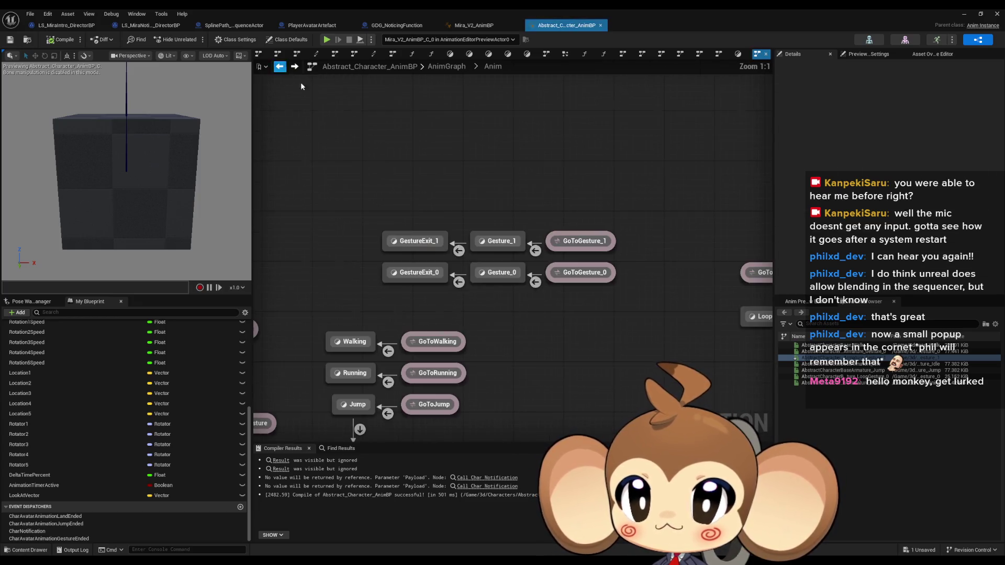
double_click(412, 224)
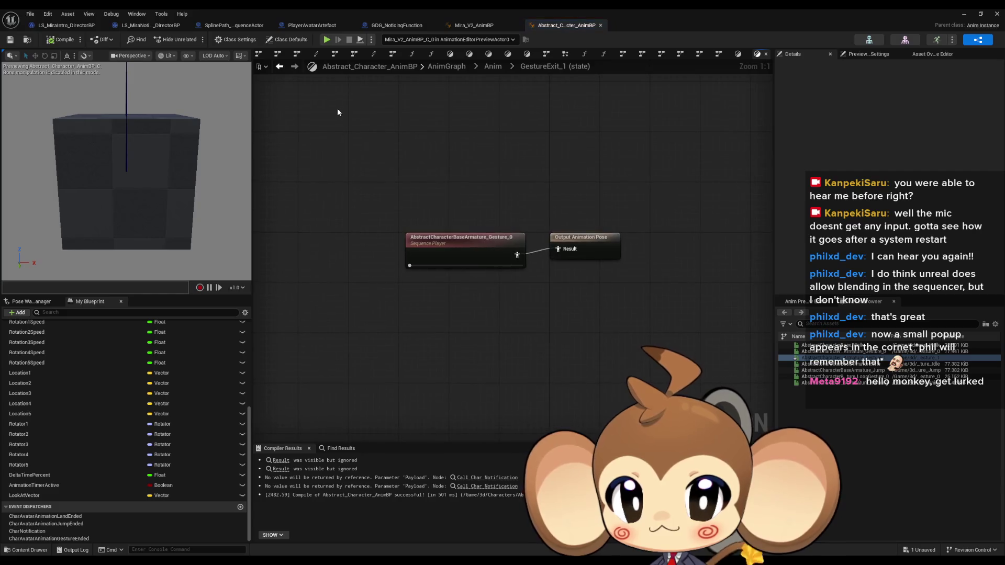
click(280, 66)
double_click(426, 269)
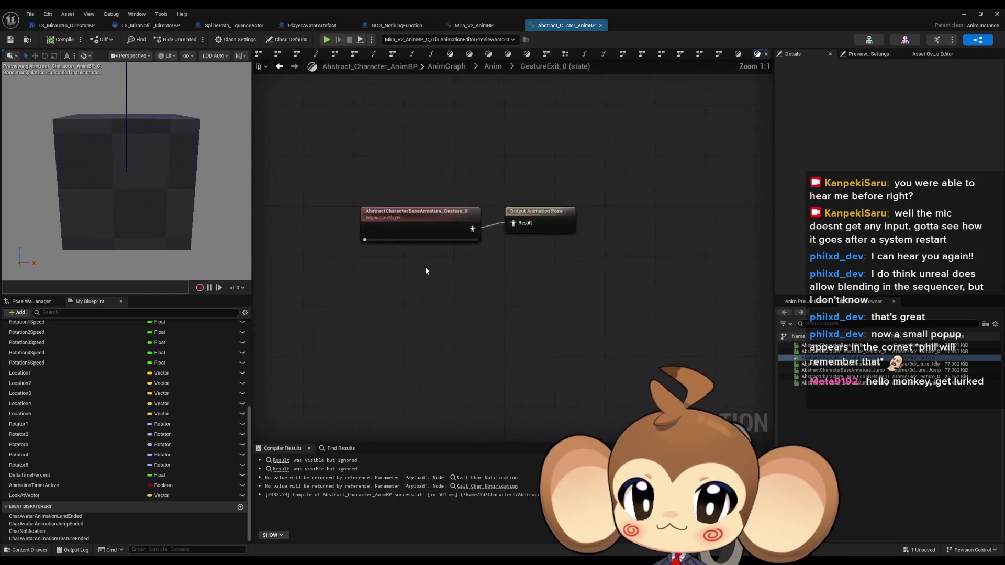
click(279, 66)
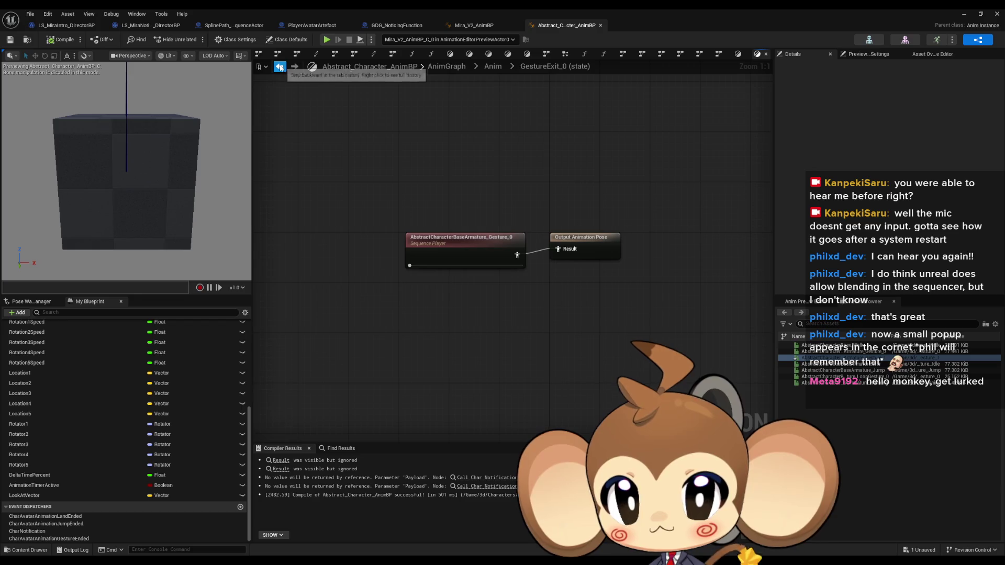
double_click(422, 242)
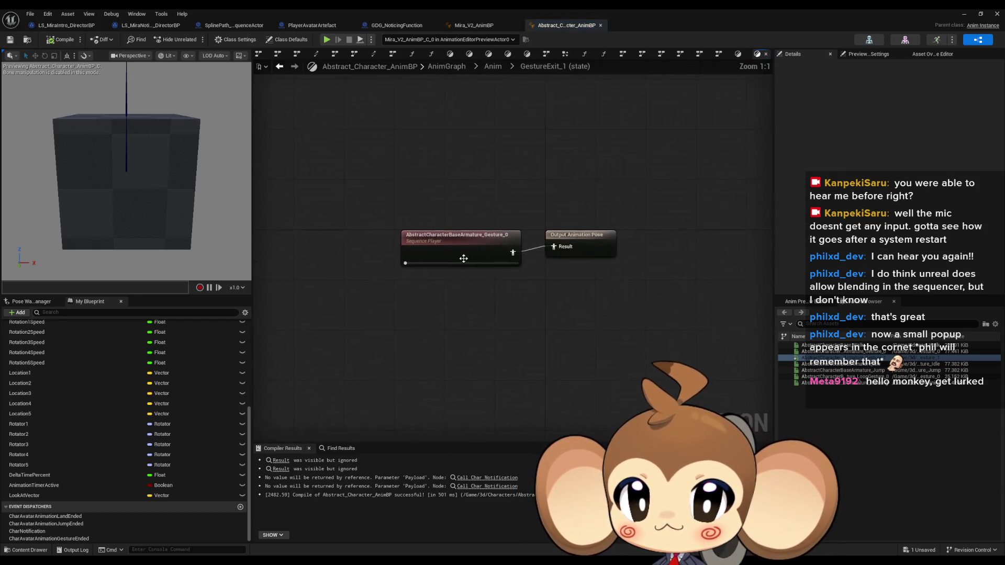
- Inspect GestureExit_1's sequence player and the Gesture_1 and Gesture_0 state graphs
click(418, 250)
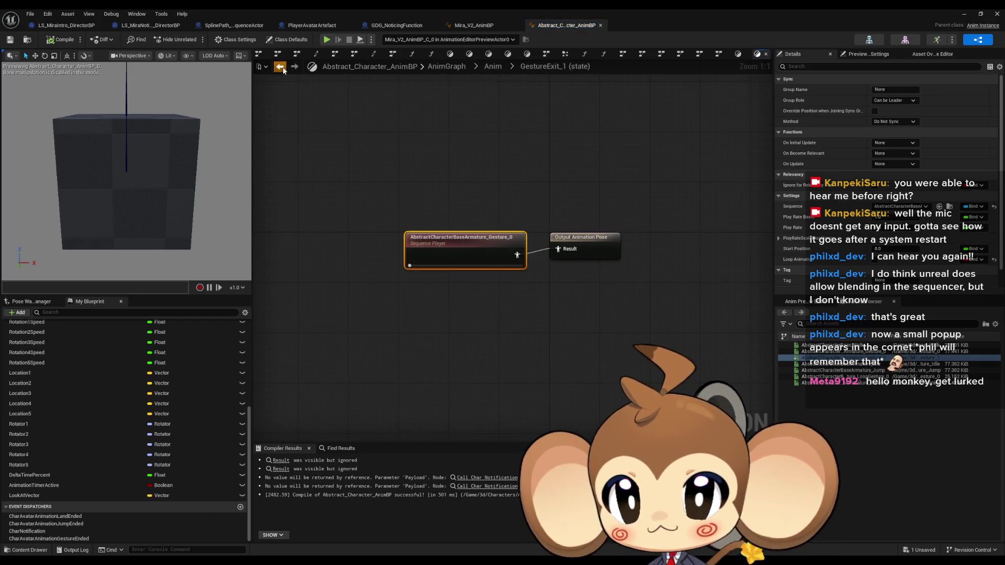
click(280, 66)
double_click(504, 241)
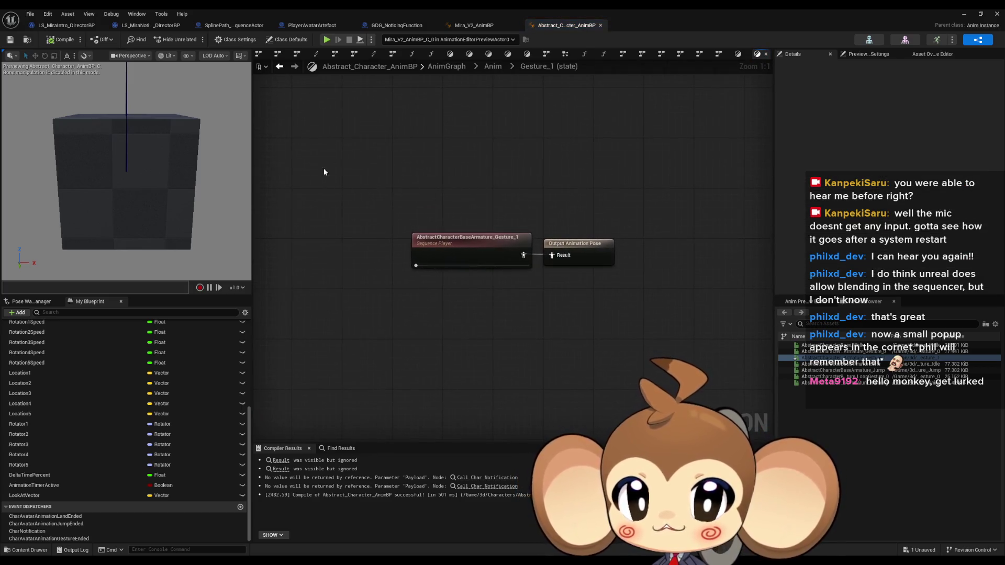
click(279, 66)
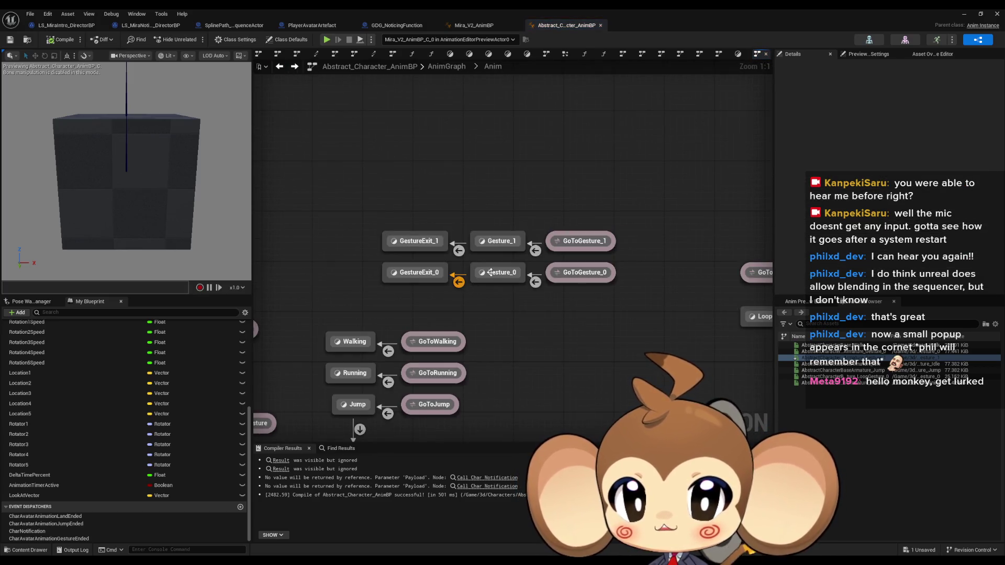
double_click(491, 275)
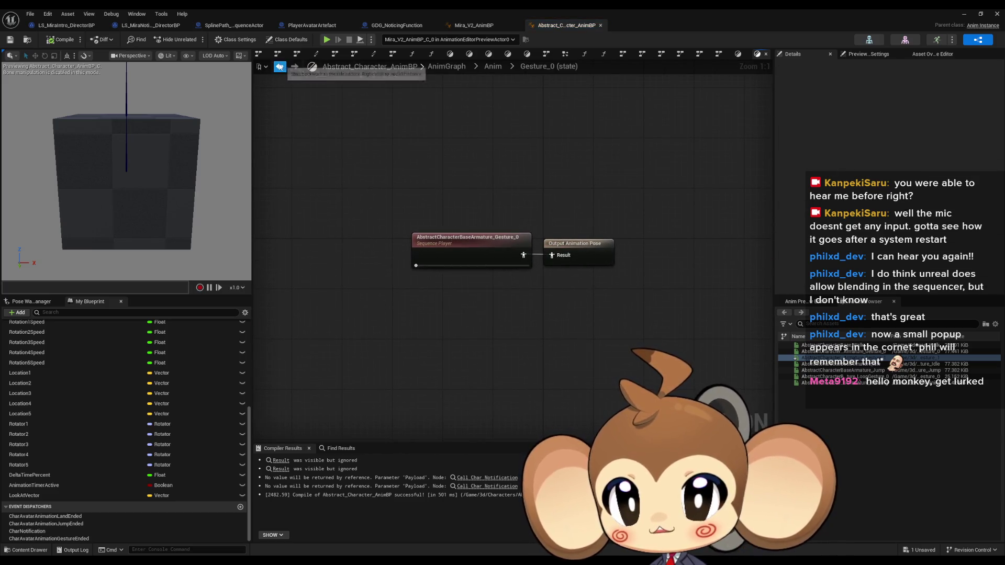
click(279, 66)
- Set GestureExit_1's sequence player to the AbstractCharacterBaseArmature_Gesture_1 animation
double_click(411, 239)
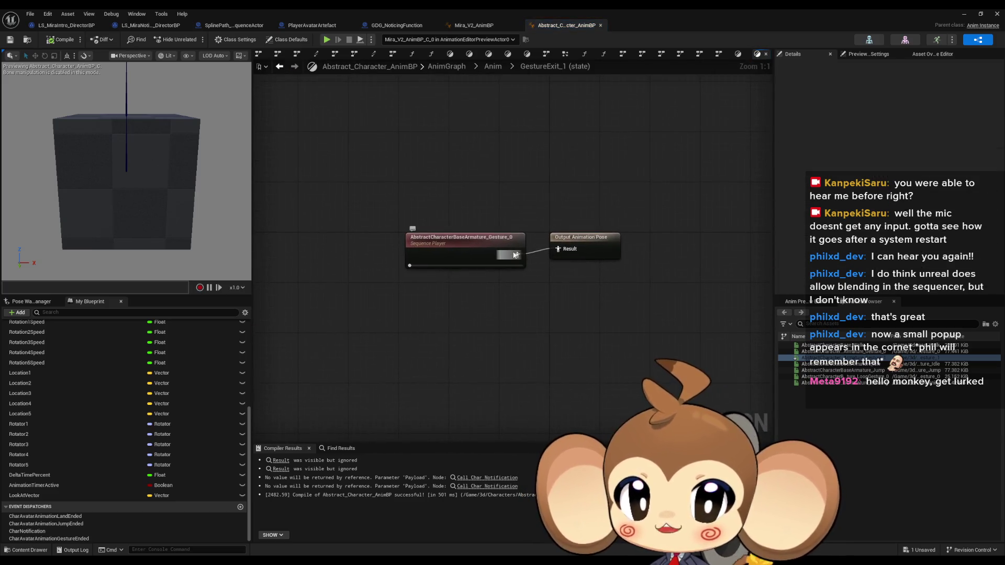
click(467, 245)
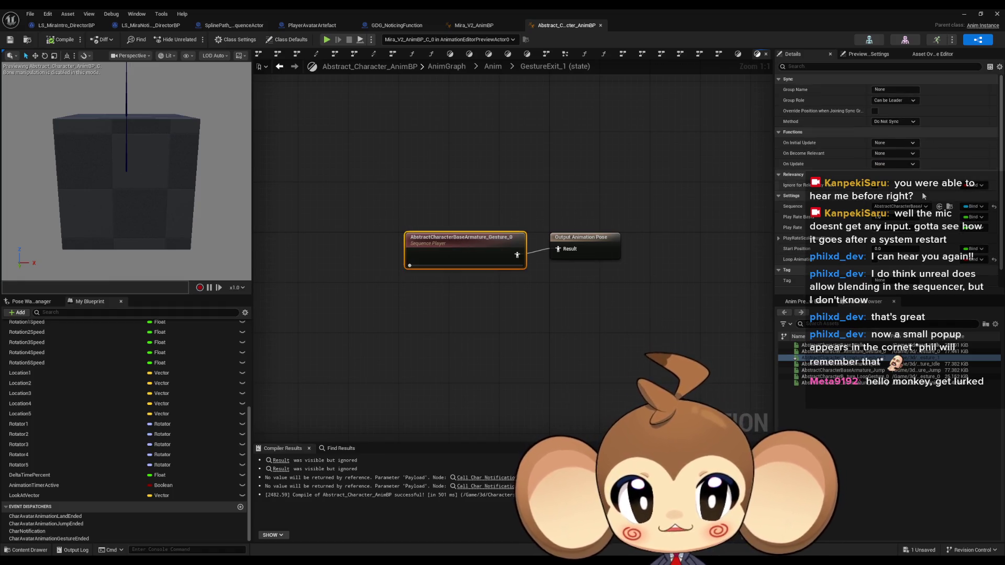
click(939, 206)
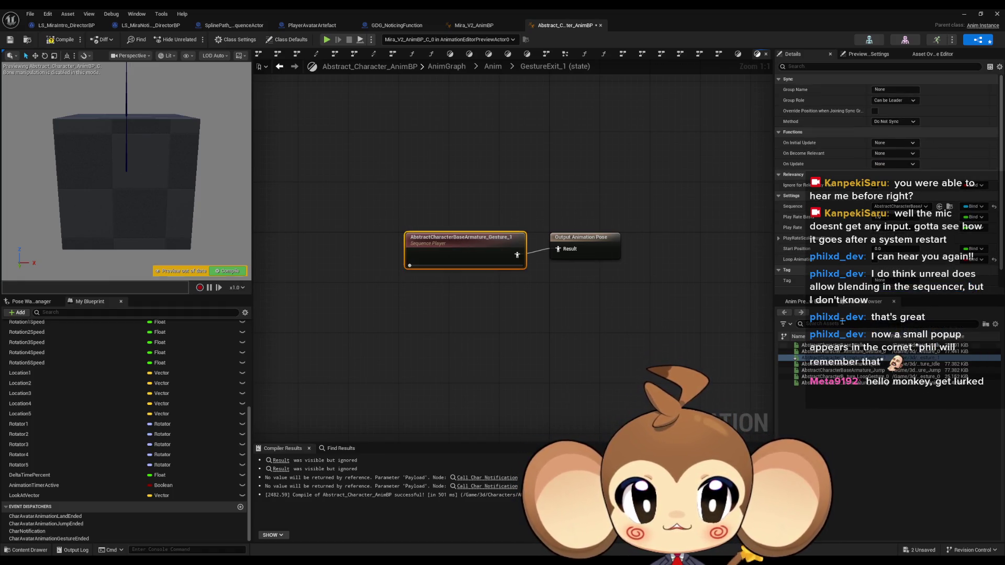
click(307, 99)
click(278, 67)
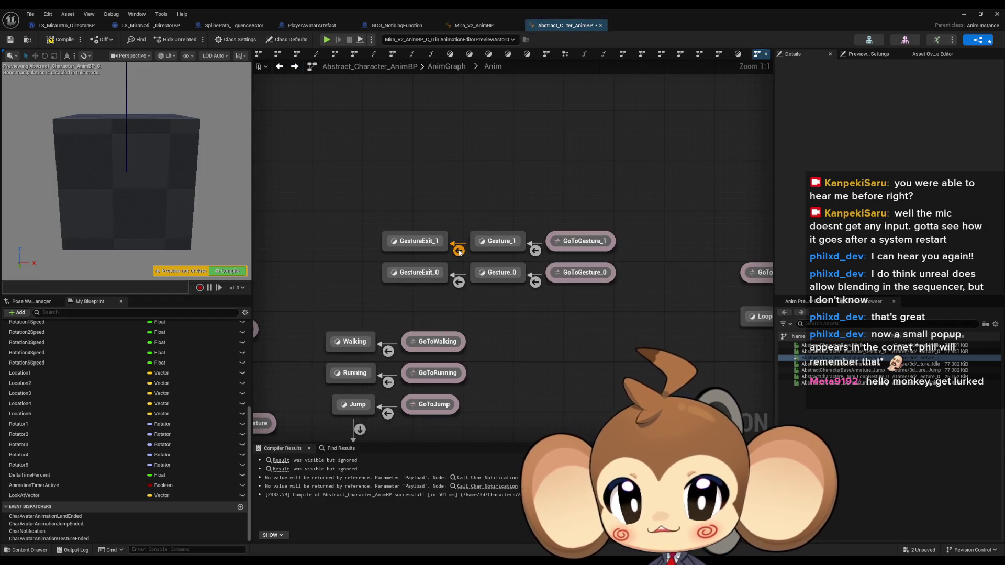
double_click(459, 272)
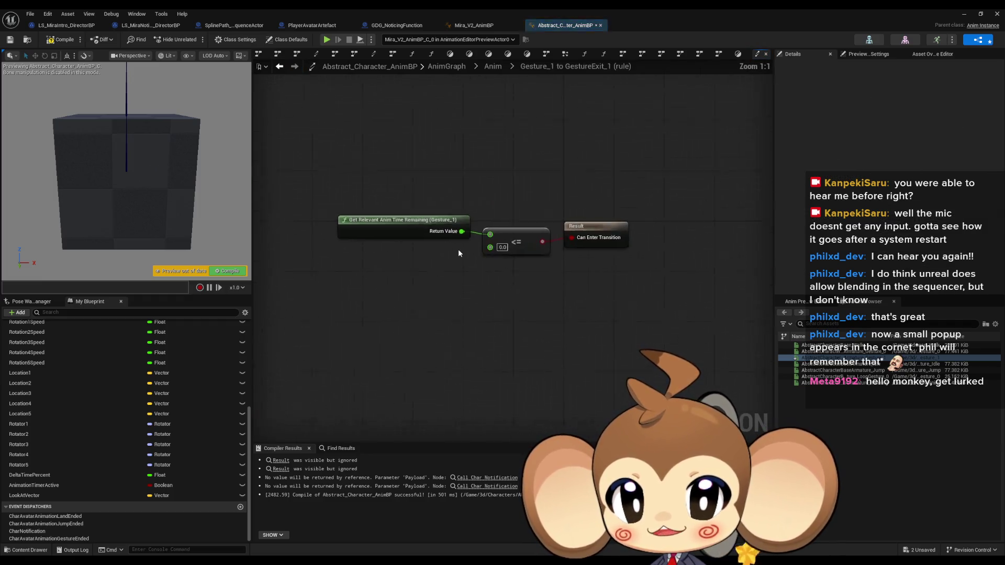
click(279, 67)
double_click(456, 283)
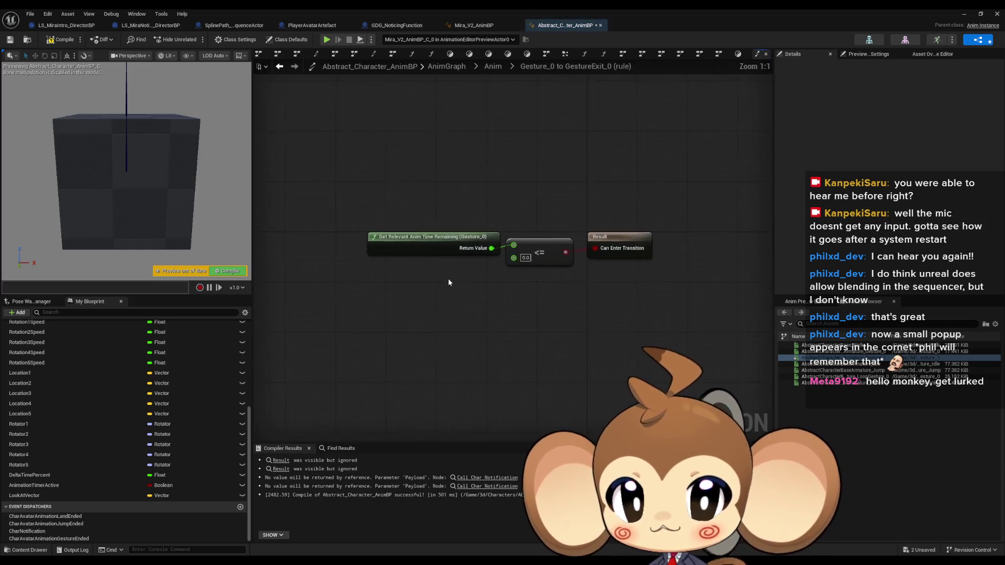
click(280, 67)
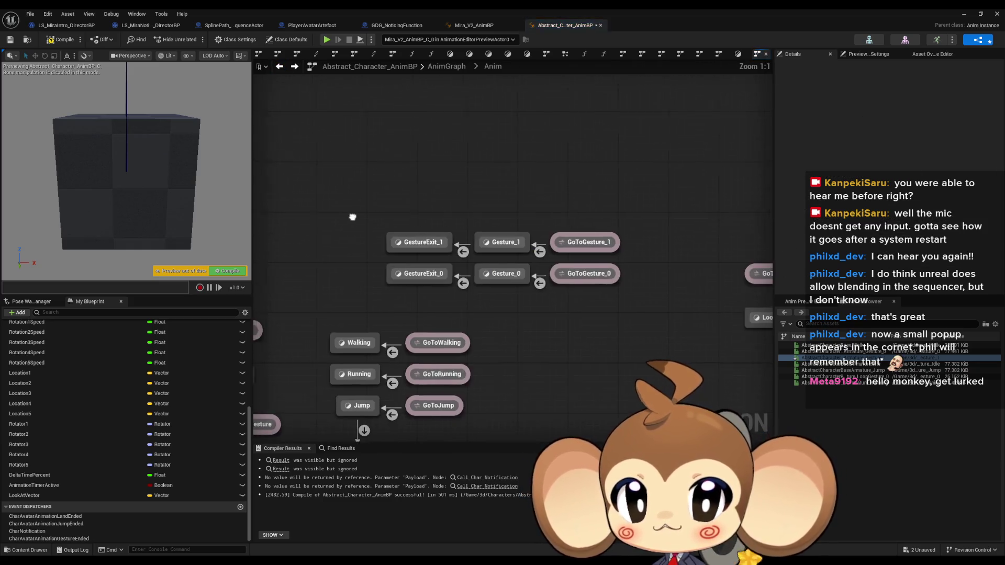
click(521, 313)
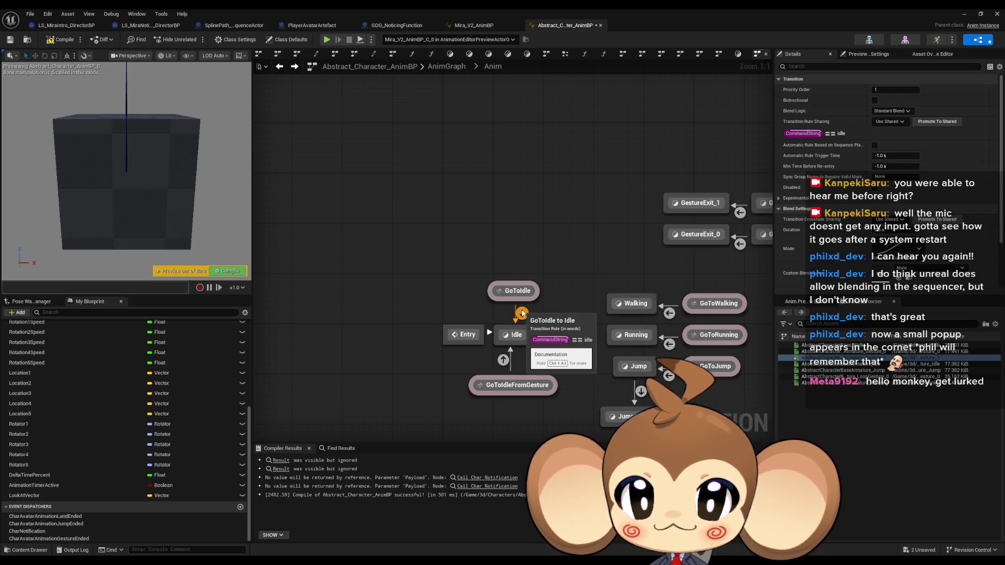
double_click(522, 313)
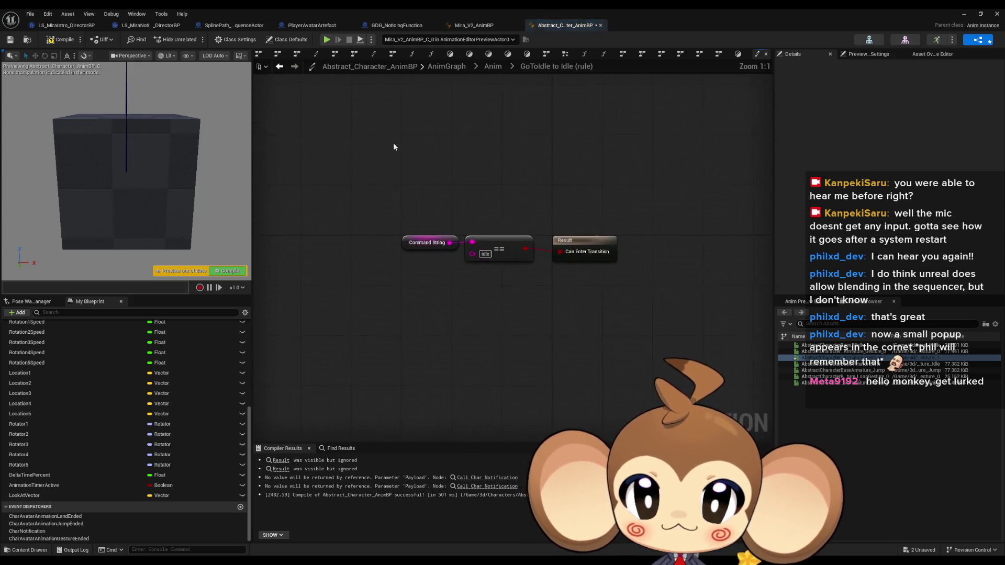
click(279, 66)
click(516, 291)
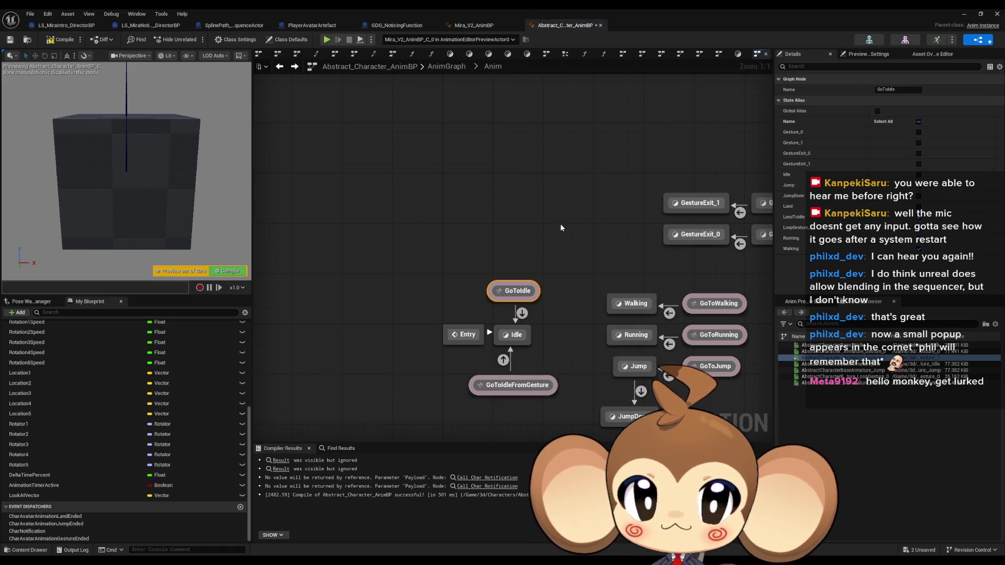
- Review the GestureExit and Gesture states and the GoToIdle alias settings
mouse_move(482, 201)
mouse_down()
mouse_move(473, 218)
mouse_move(455, 166)
mouse_move(422, 175)
mouse_move(415, 163)
mouse_up()
mouse_move(610, 223)
mouse_down()
mouse_move(552, 220)
mouse_move(598, 225)
mouse_up()
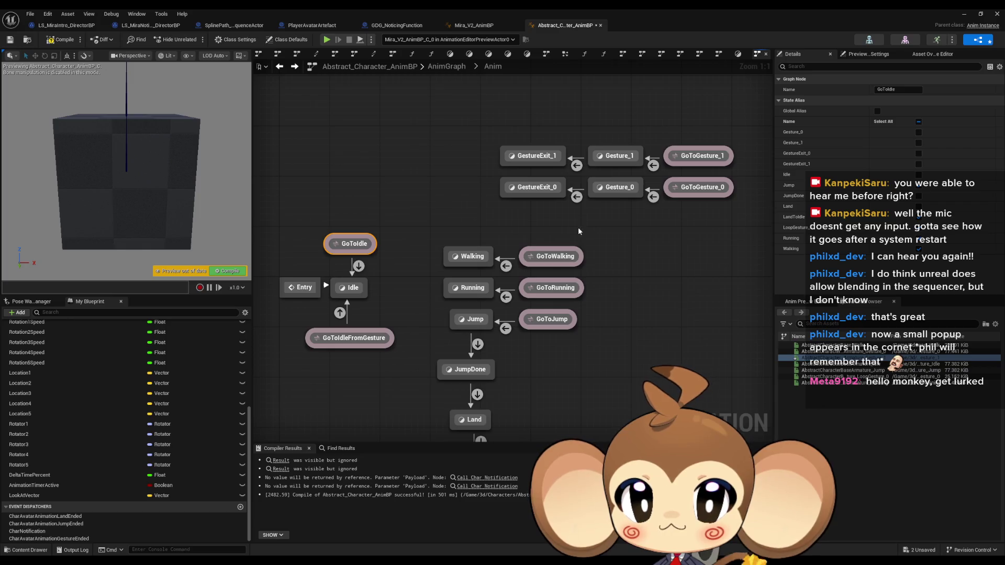
click(542, 161)
click(543, 193)
click(616, 157)
click(617, 183)
click(355, 244)
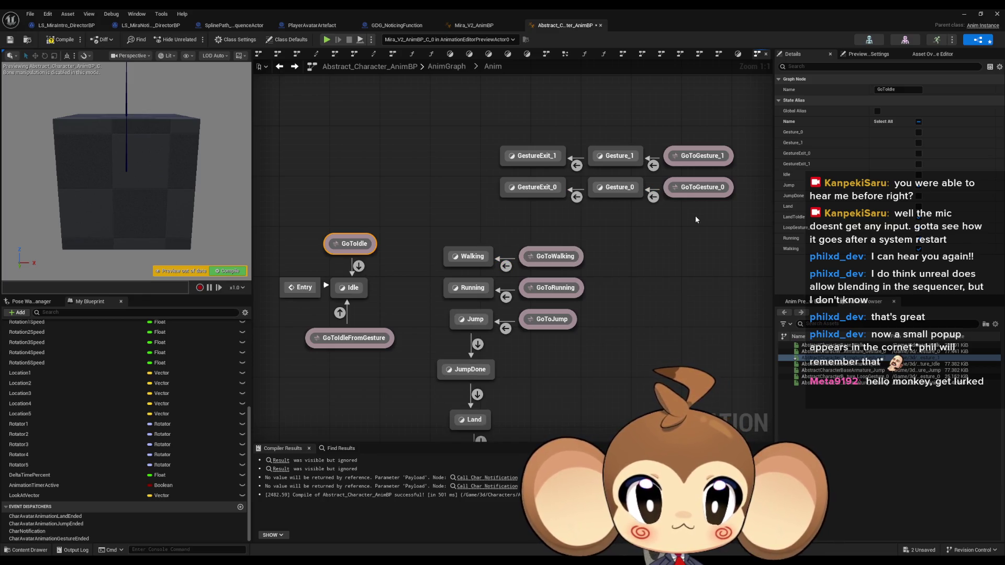
- Review the loop gesture and idle states, then tick GestureExit_0 in the GoToIdle alias
mouse_move(696, 219)
mouse_down()
mouse_move(470, 195)
mouse_move(538, 197)
mouse_up()
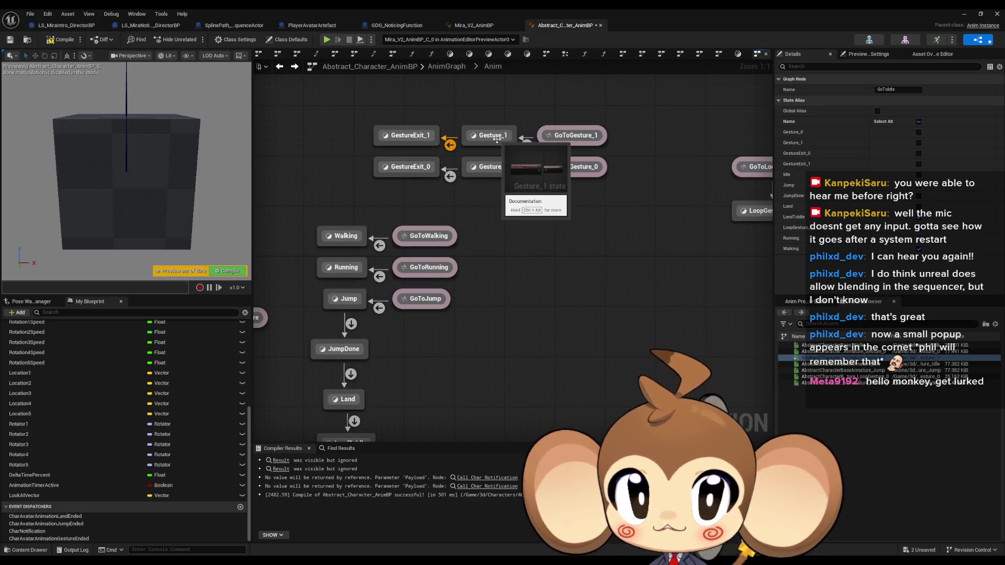
drag(403, 139, 531, 144)
click(531, 142)
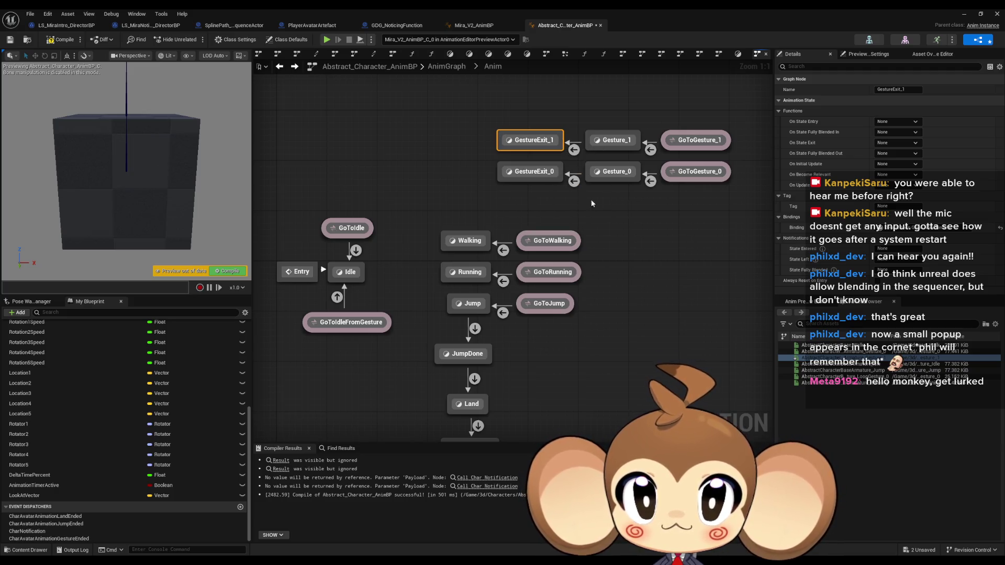
click(355, 251)
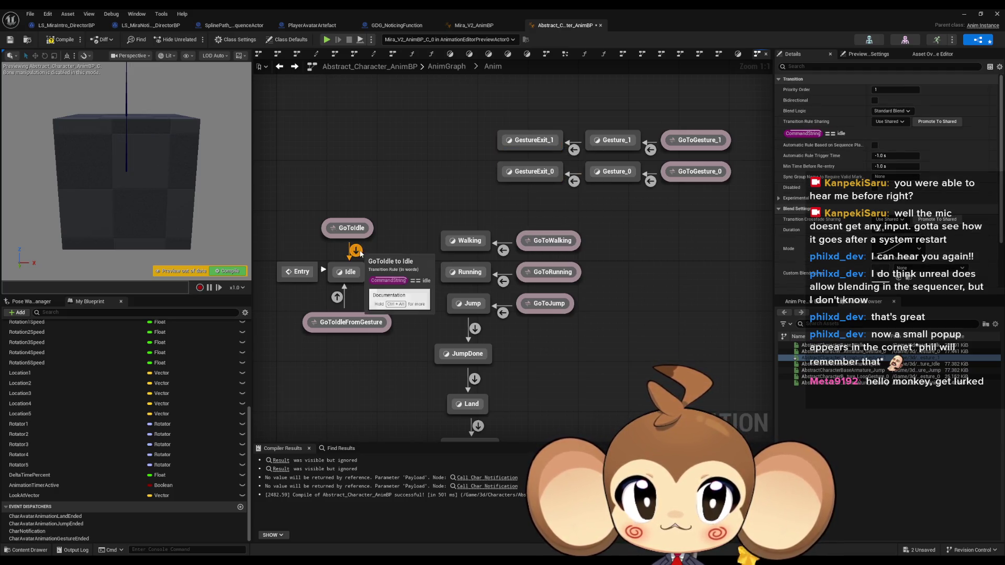
click(352, 229)
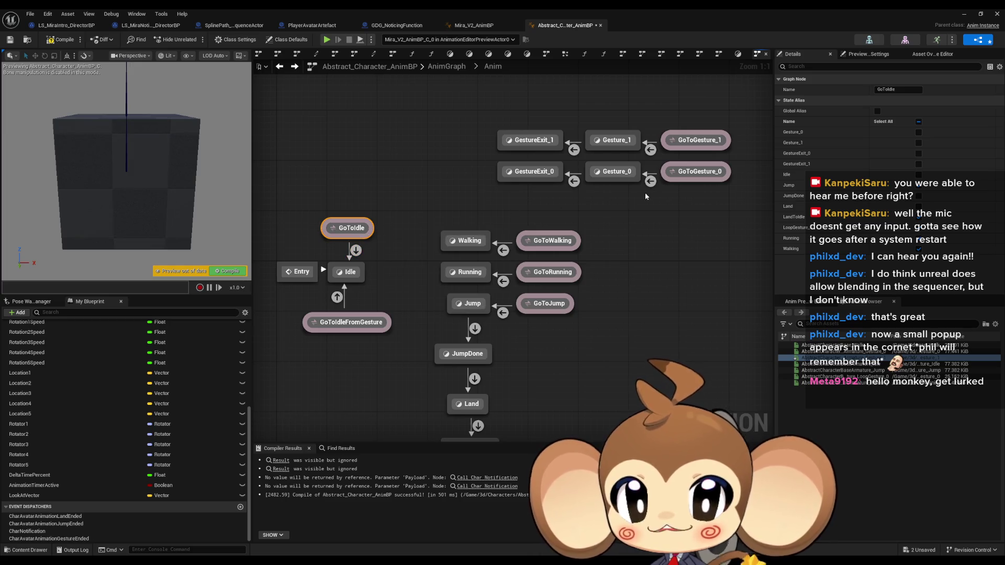
click(919, 154)
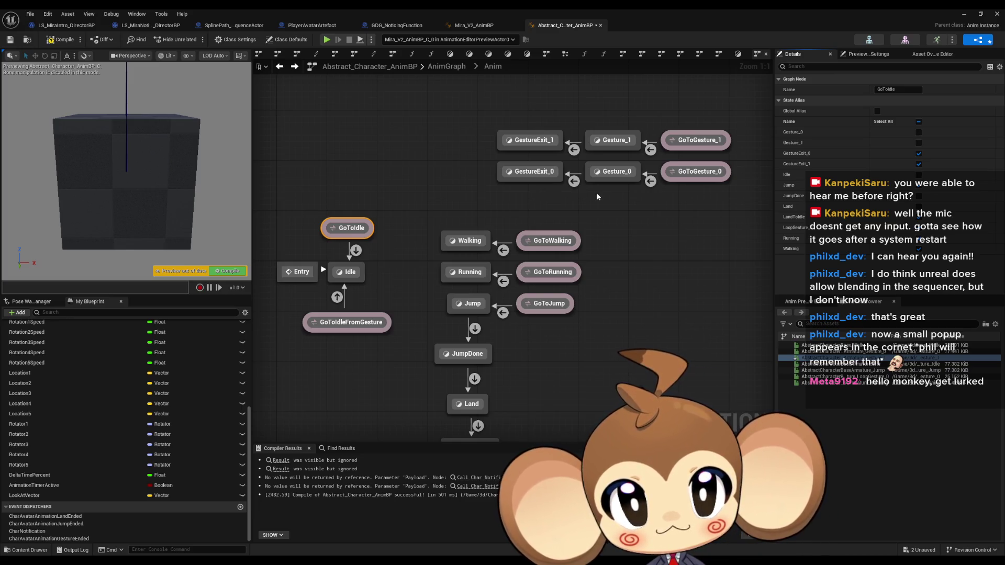
- Inspect the transition into LoopGesture_0, then compile and save Abstract_Character_AnimBP
mouse_move(620, 195)
mouse_down()
mouse_move(573, 202)
mouse_move(578, 217)
mouse_up()
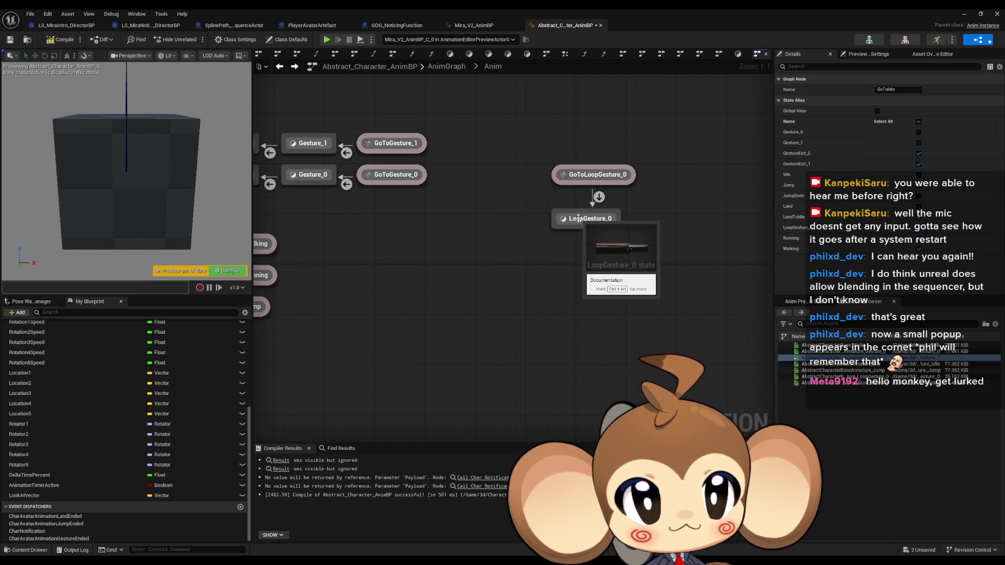
click(599, 197)
scroll(837, 184, down, 3)
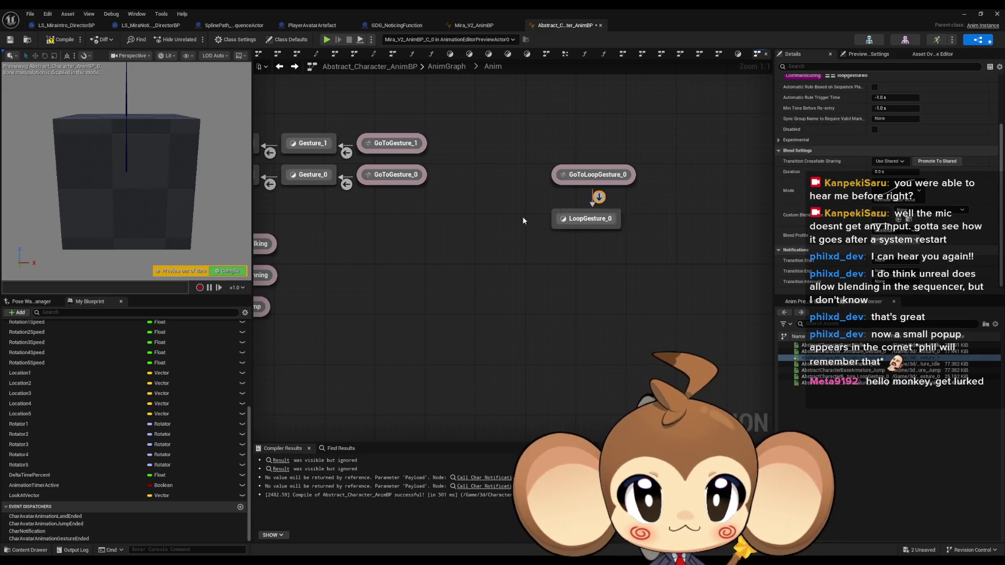
key(F7)
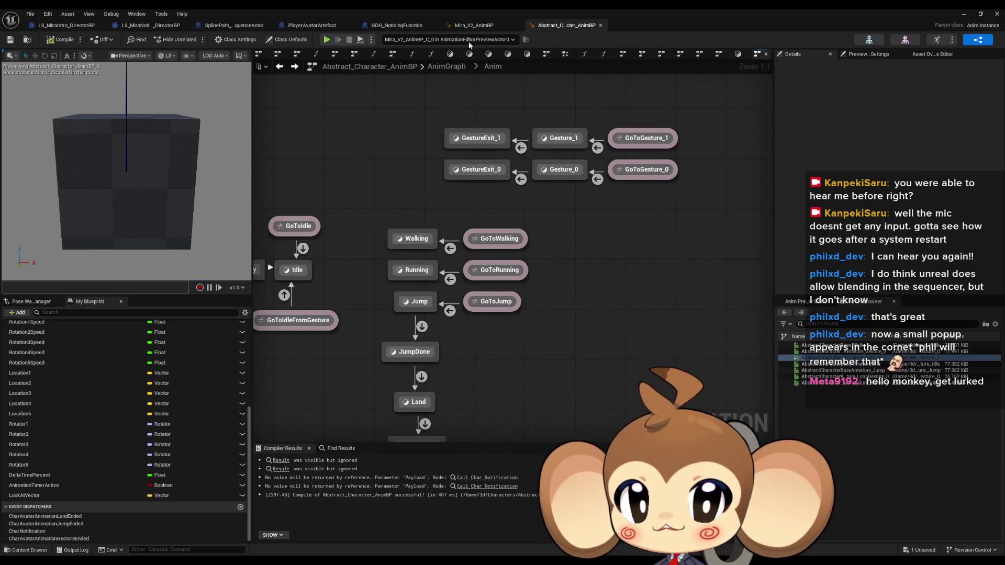
click(477, 26)
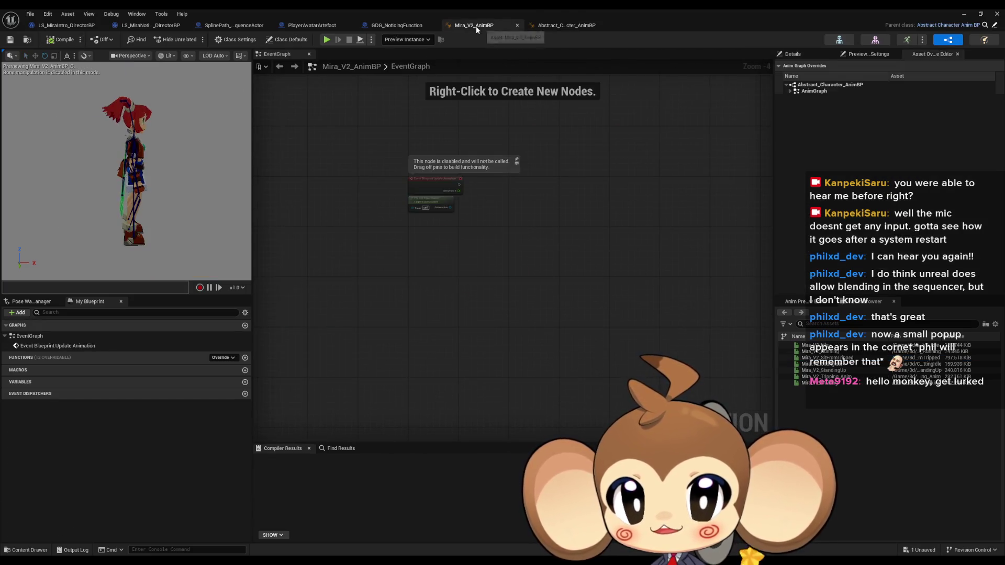
- Expand Mira_V2_AnimBP's AnimGraph overrides to reveal the Gesture_0 and Gesture_1 sequence players
click(791, 91)
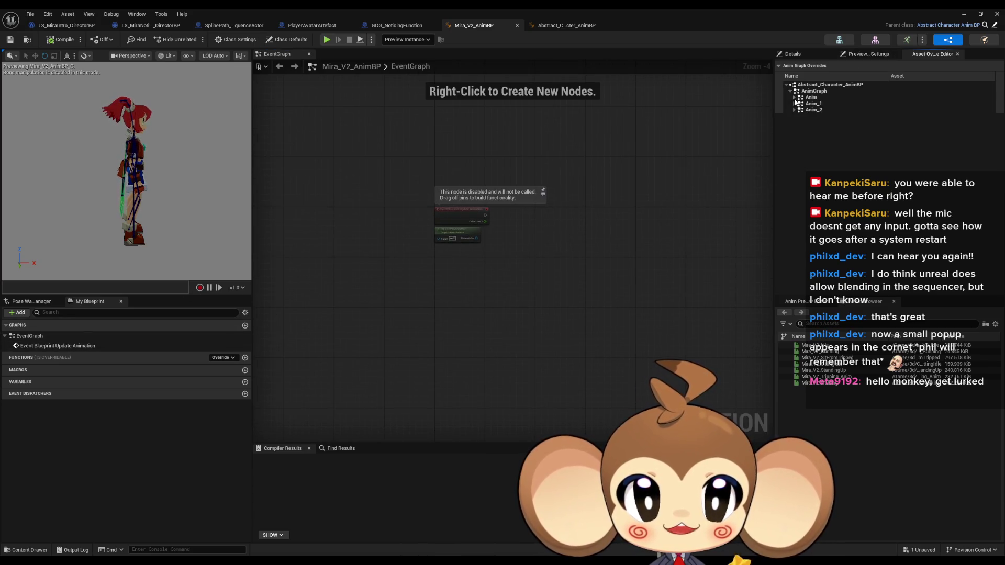
click(794, 97)
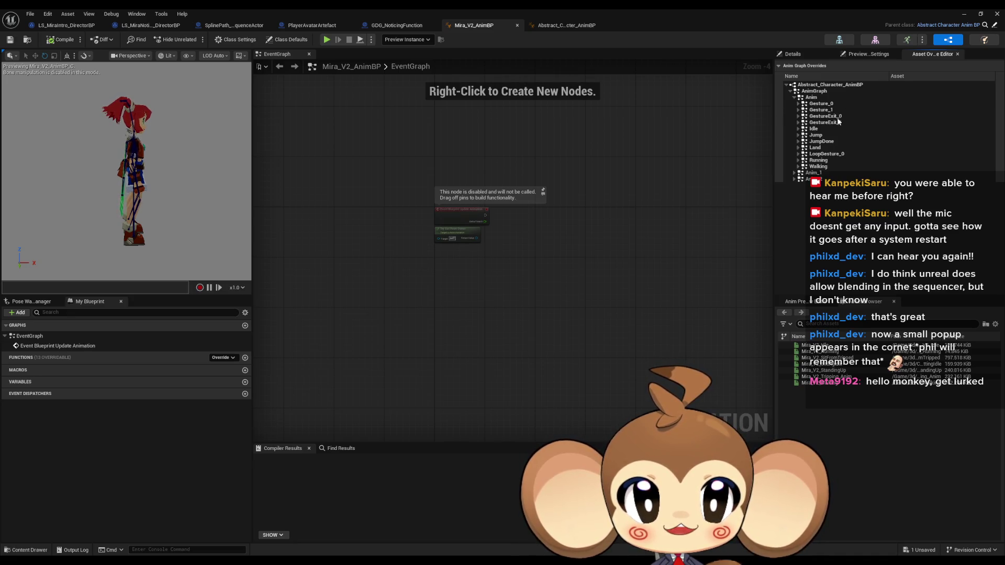
click(798, 110)
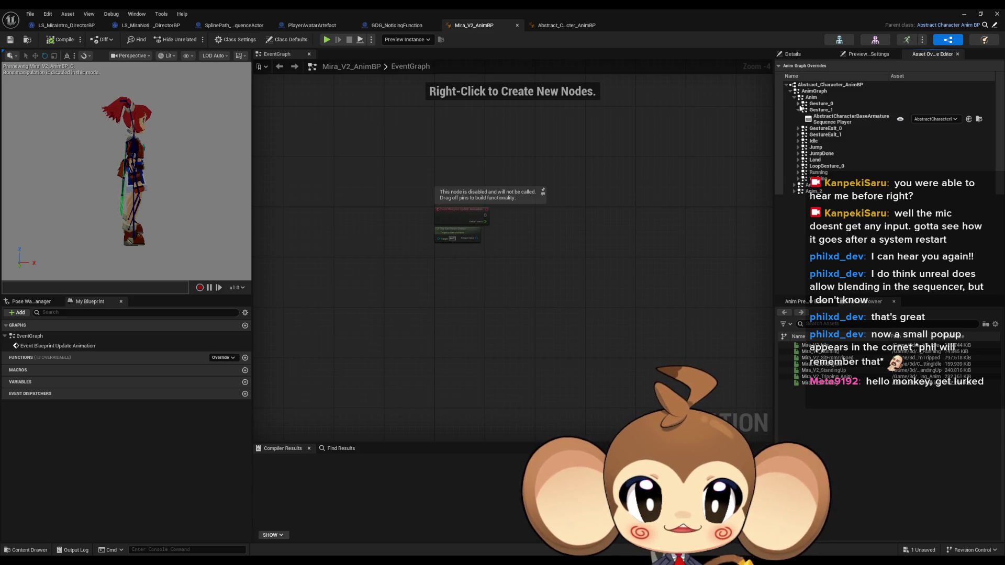
click(798, 104)
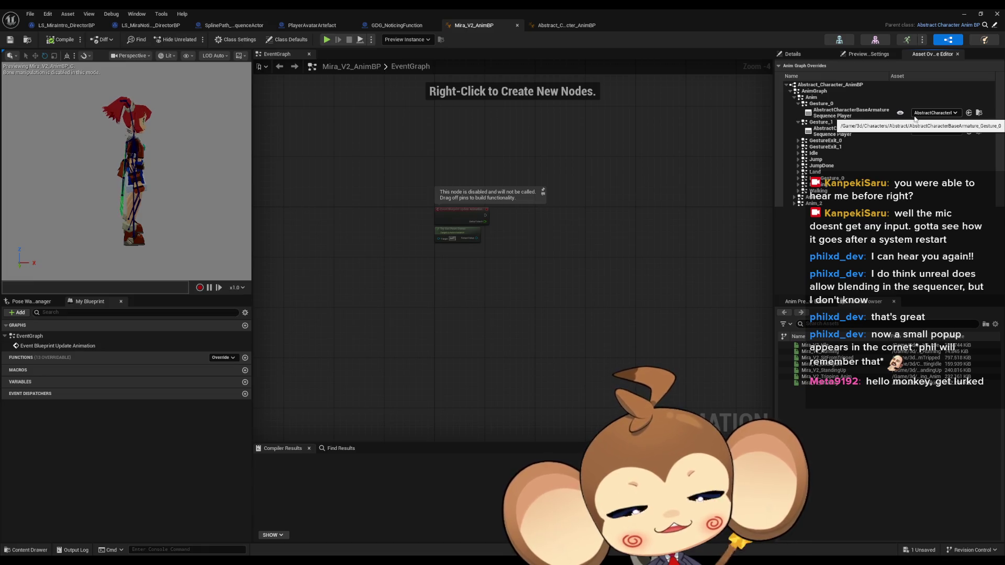
- Float the blueprint window, briefly open the Mira control rig, then open Mira_AnimBP
double_click(460, 13)
drag(533, 184, 276, 146)
click(633, 396)
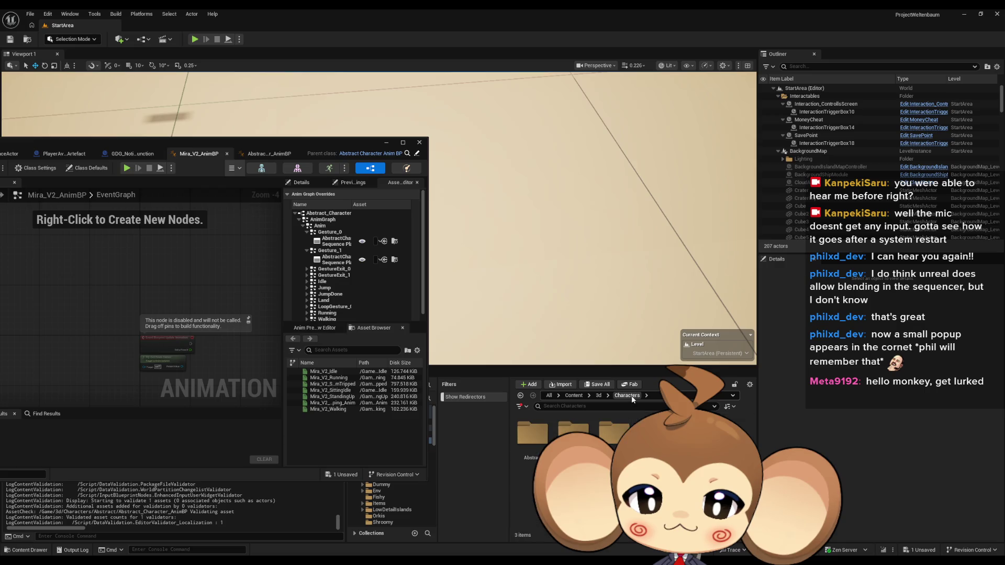
double_click(527, 502)
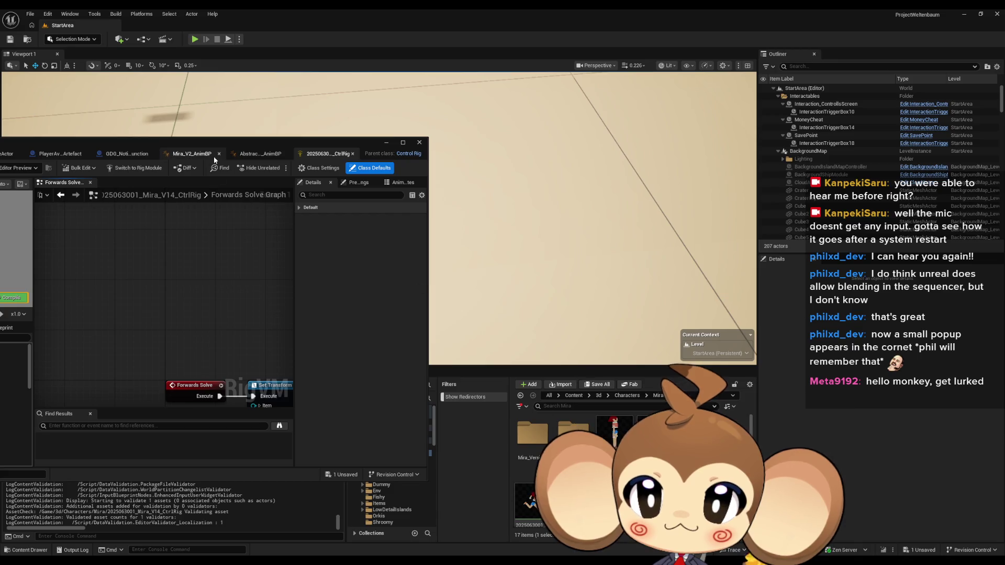
click(352, 153)
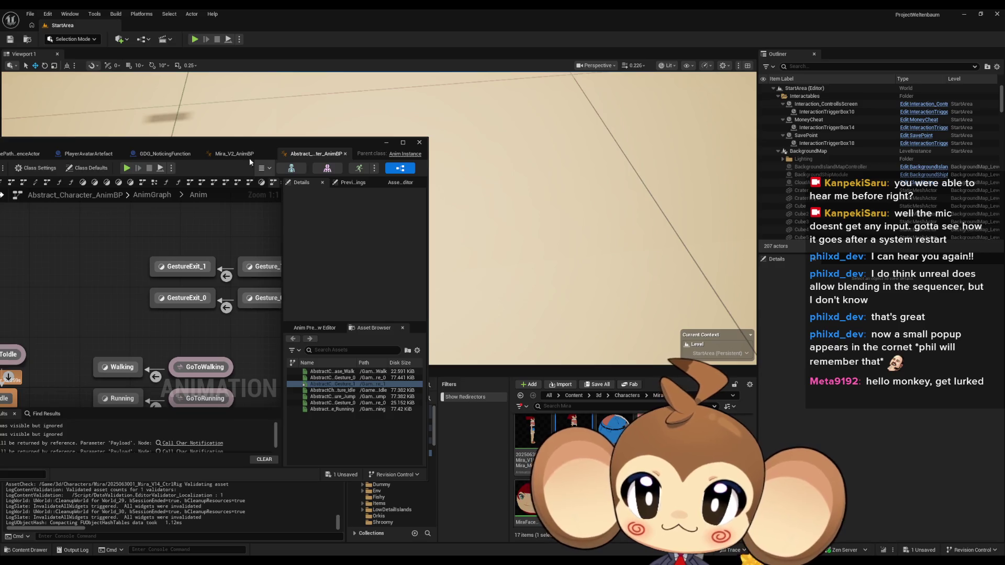
double_click(225, 142)
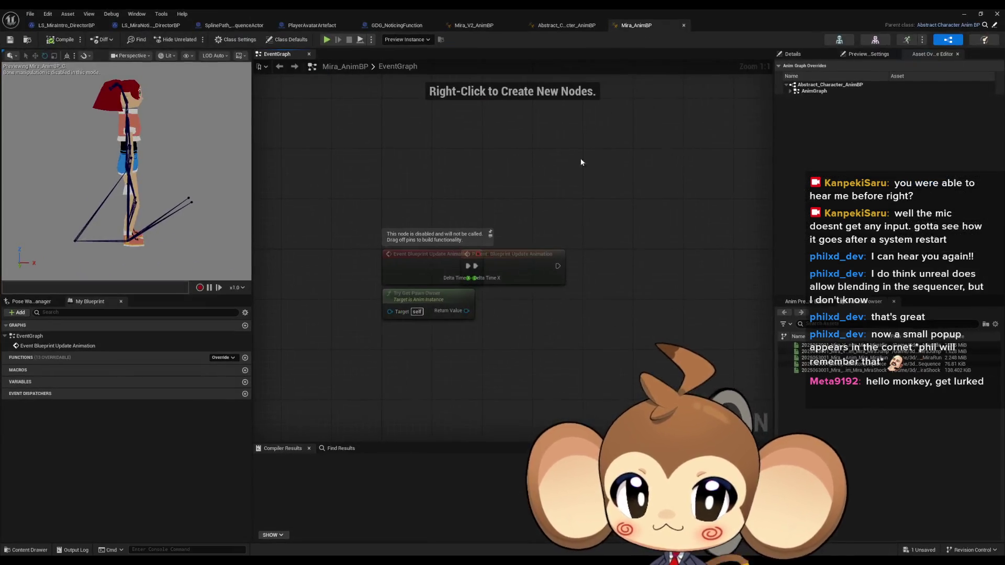
- Expand Mira_AnimBP's AnimGraph > Anim overrides for Gesture_0 and Gesture_1, then return to Mira_V2_AnimBP
click(790, 92)
click(794, 98)
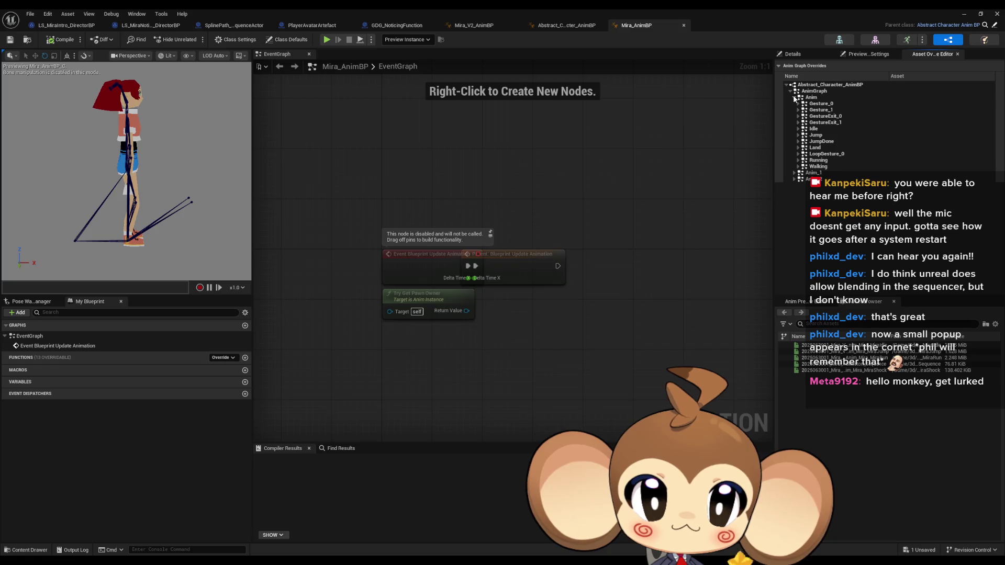
click(798, 104)
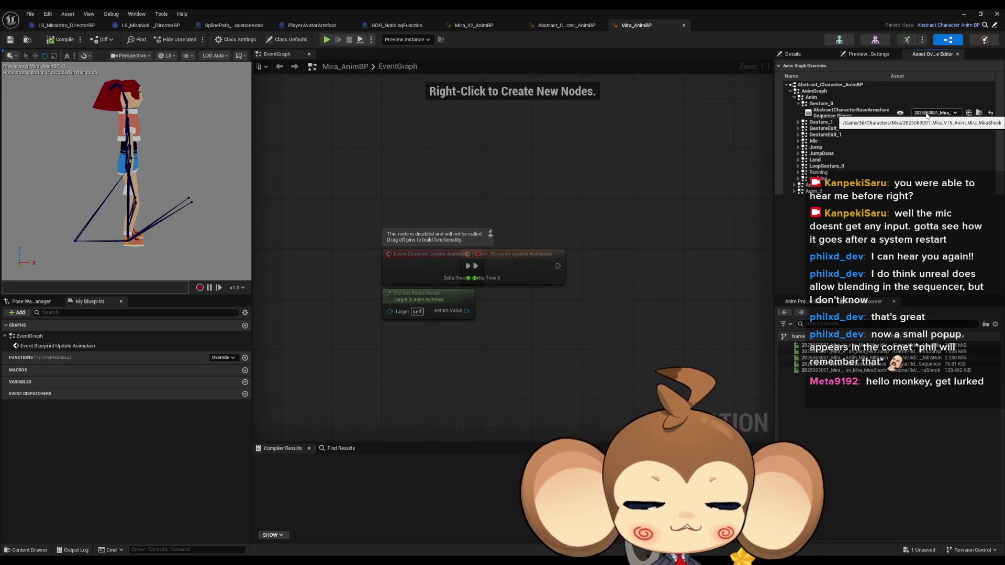
click(798, 122)
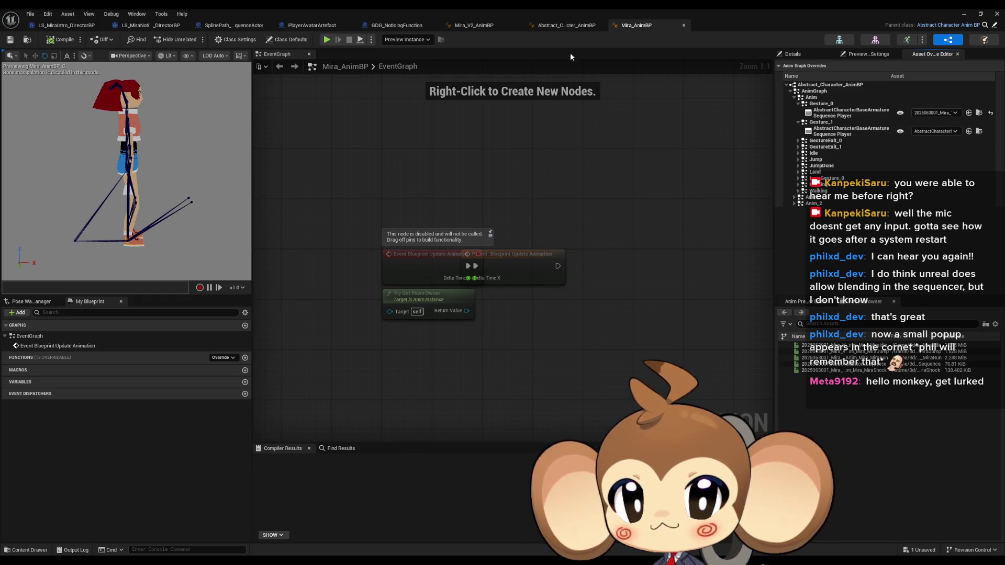
click(557, 28)
click(479, 25)
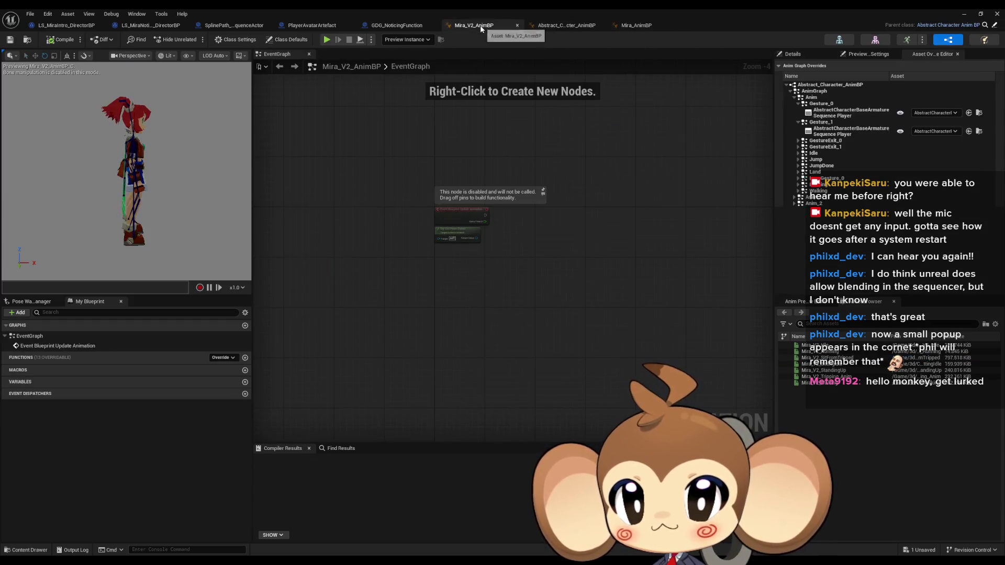
- Switch to Abstract_Character_AnimBP and select and frame the Gesture_0 row of states
click(541, 27)
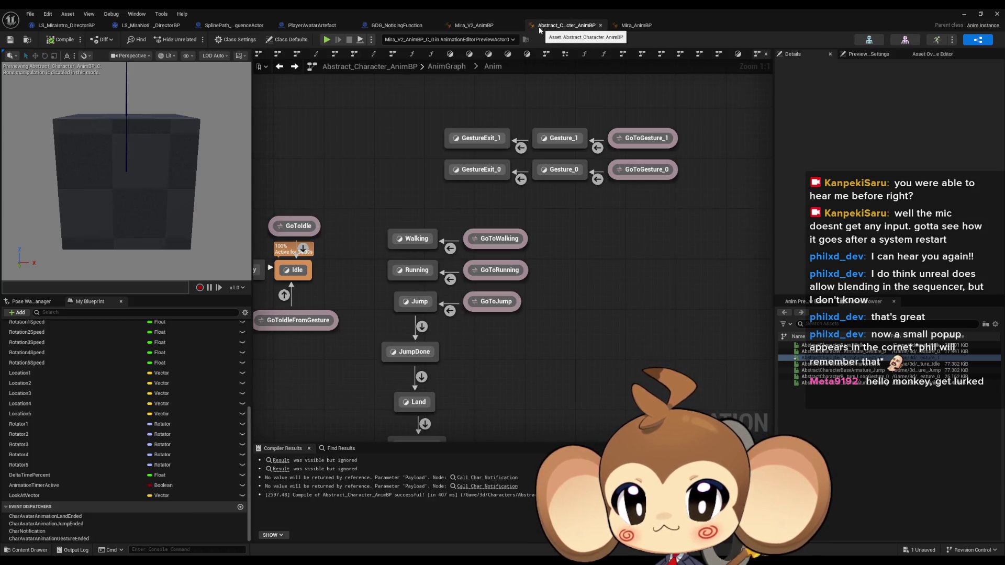
mouse_move(390, 111)
mouse_down()
mouse_move(427, 182)
mouse_move(293, 189)
mouse_up()
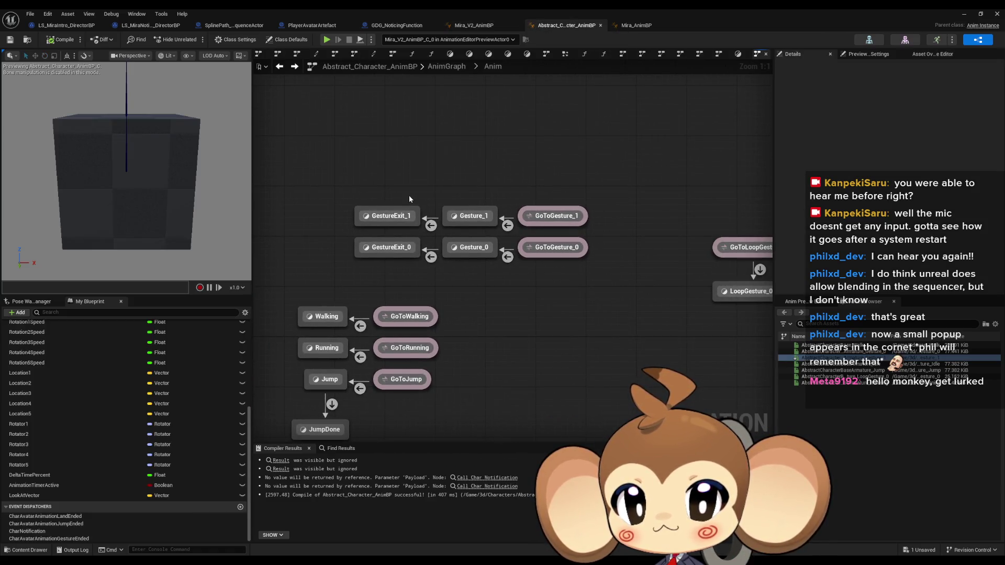
drag(410, 196, 474, 195)
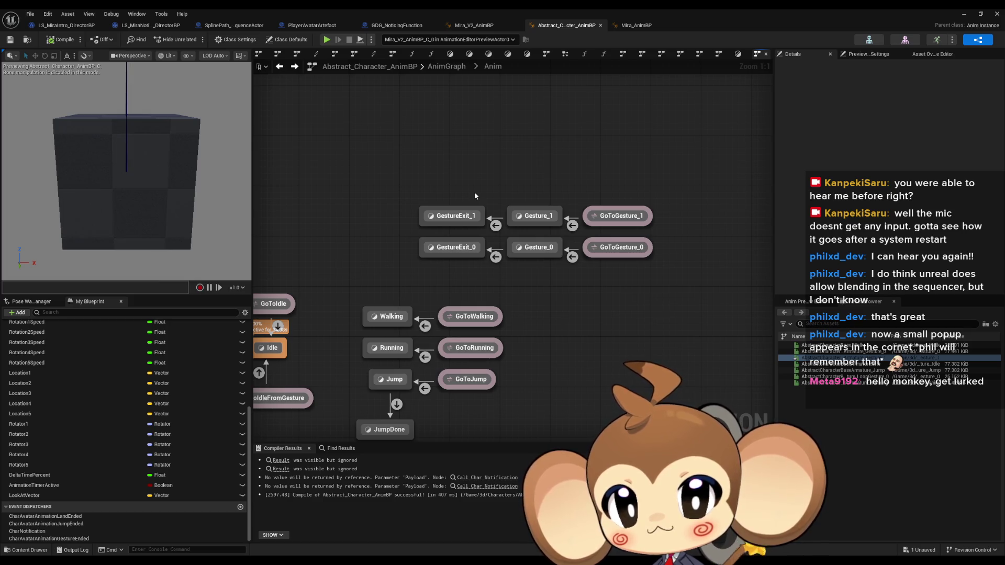
drag(679, 230, 394, 267)
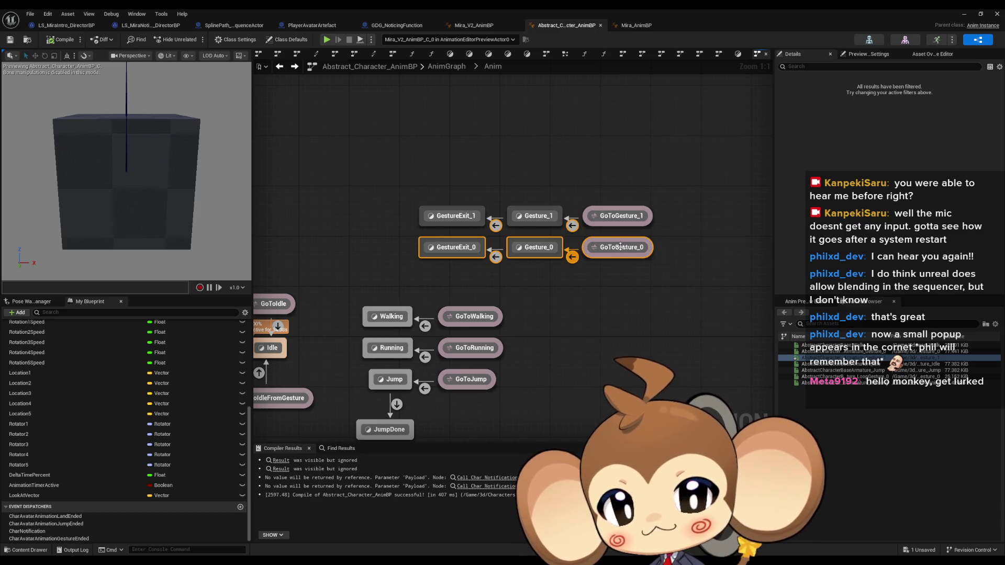
key(Home)
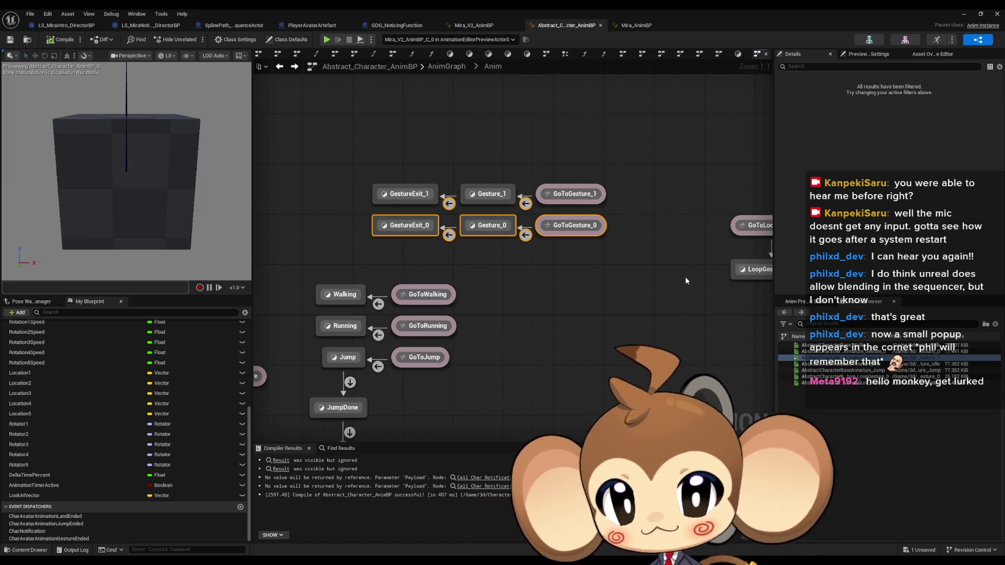
- Pan the state machine to the Entry node and reselect the Gesture_0 row
click(576, 251)
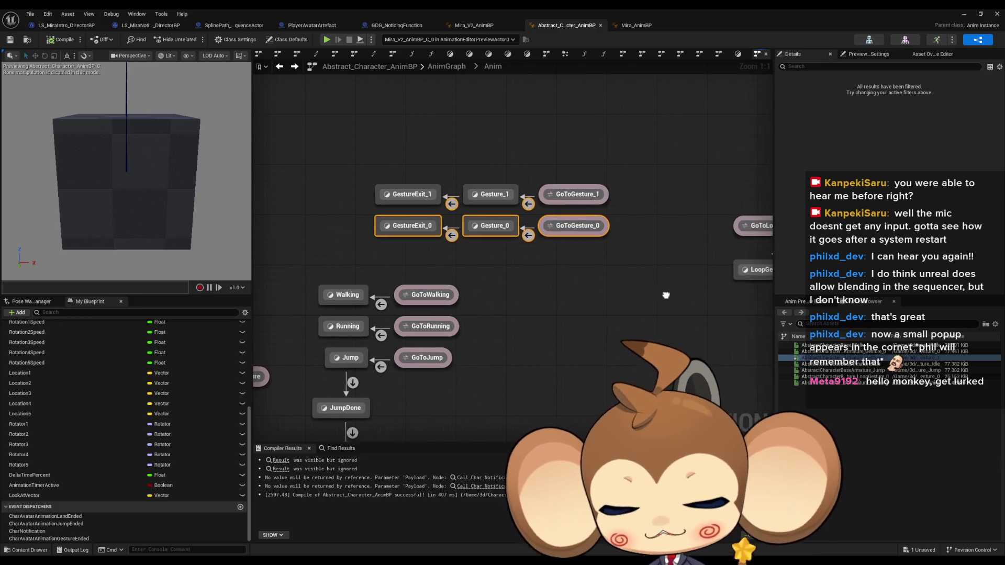
drag(680, 291, 704, 274)
drag(650, 326, 672, 318)
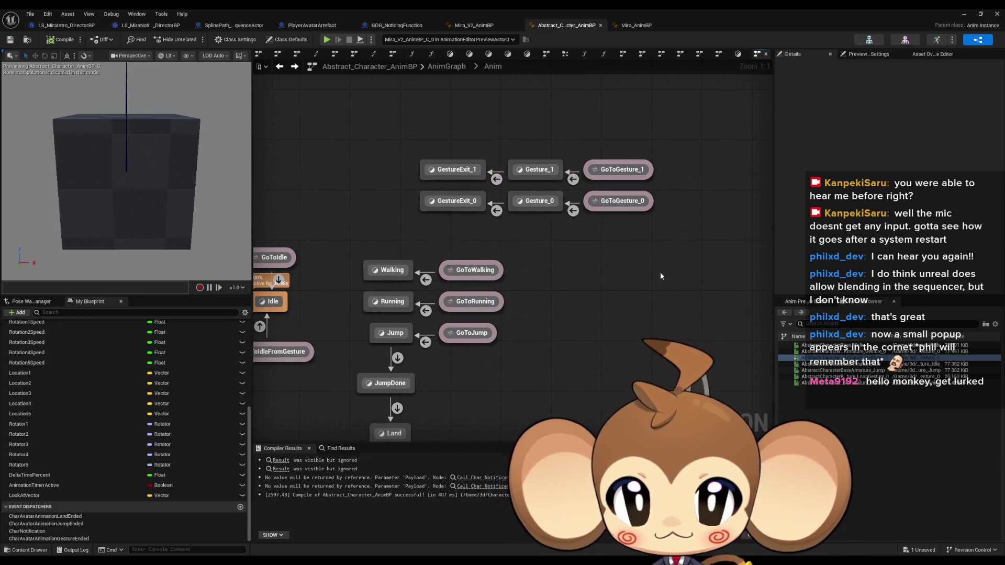
drag(665, 278, 724, 270)
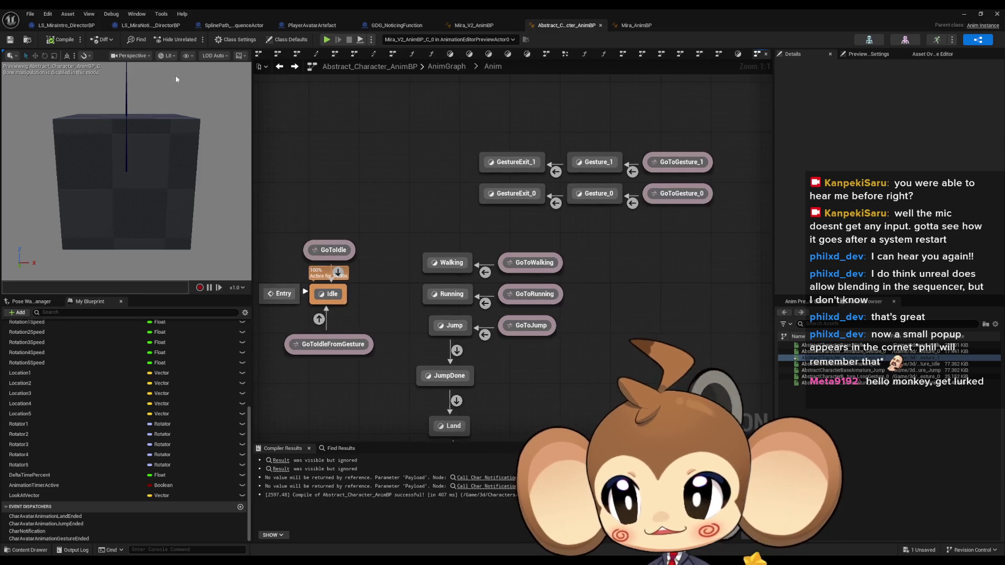
mouse_move(718, 142)
mouse_down()
mouse_move(458, 173)
mouse_move(684, 250)
mouse_move(548, 242)
mouse_up()
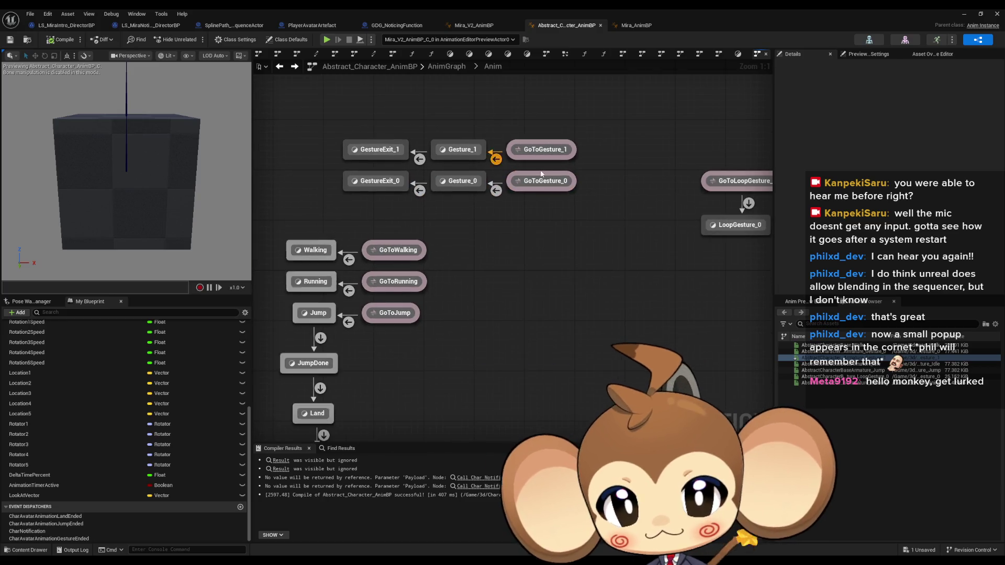
- Set Mira_V2_AnimBP's Gesture_0 override to Mira_V2_StandingUp and compile the blueprint
click(479, 26)
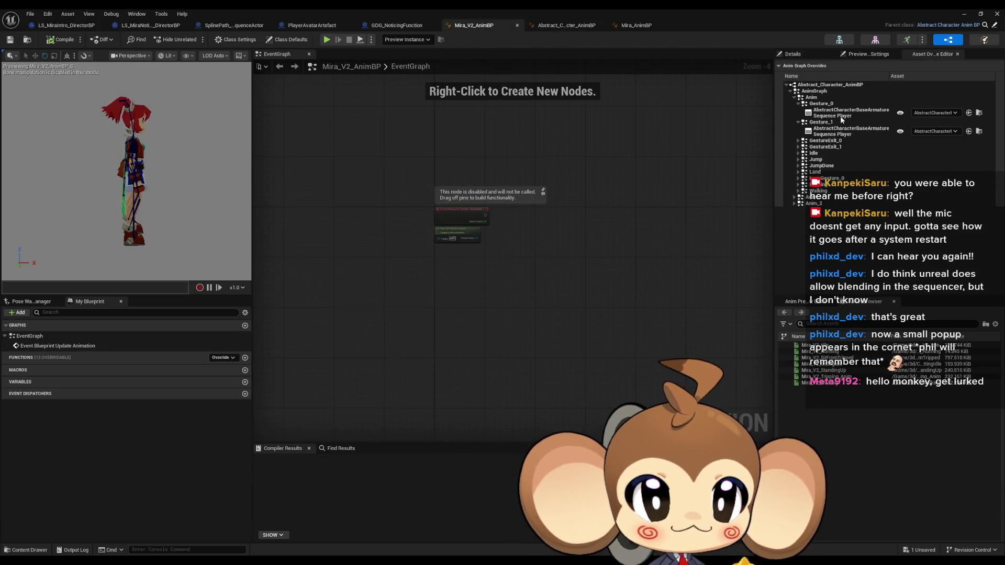
click(940, 111)
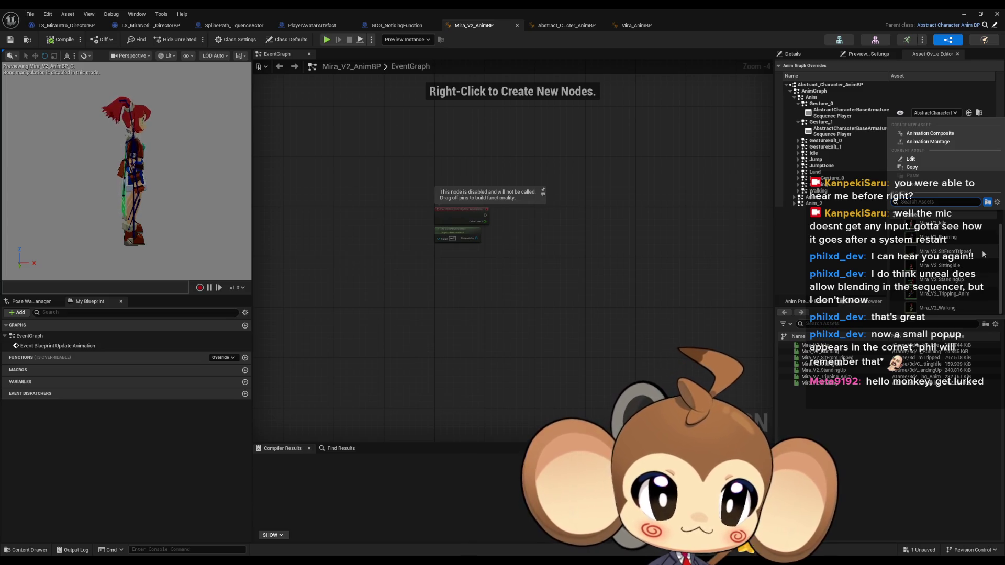
click(956, 285)
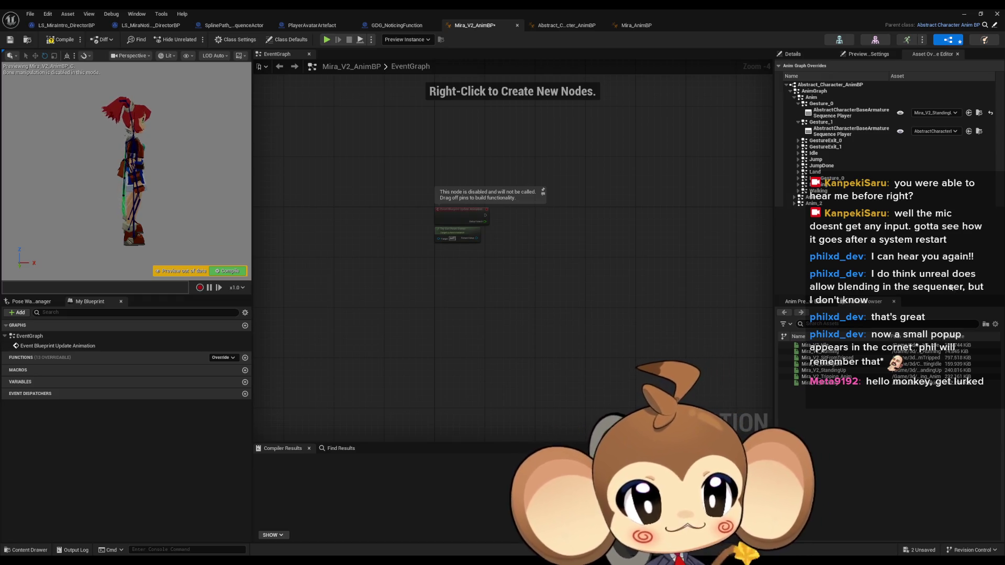
click(60, 39)
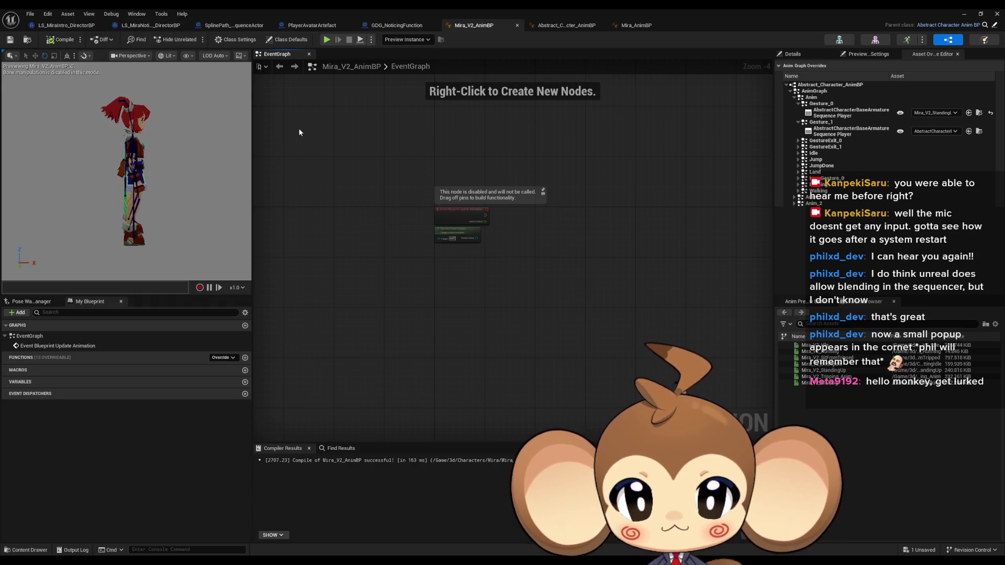
click(564, 27)
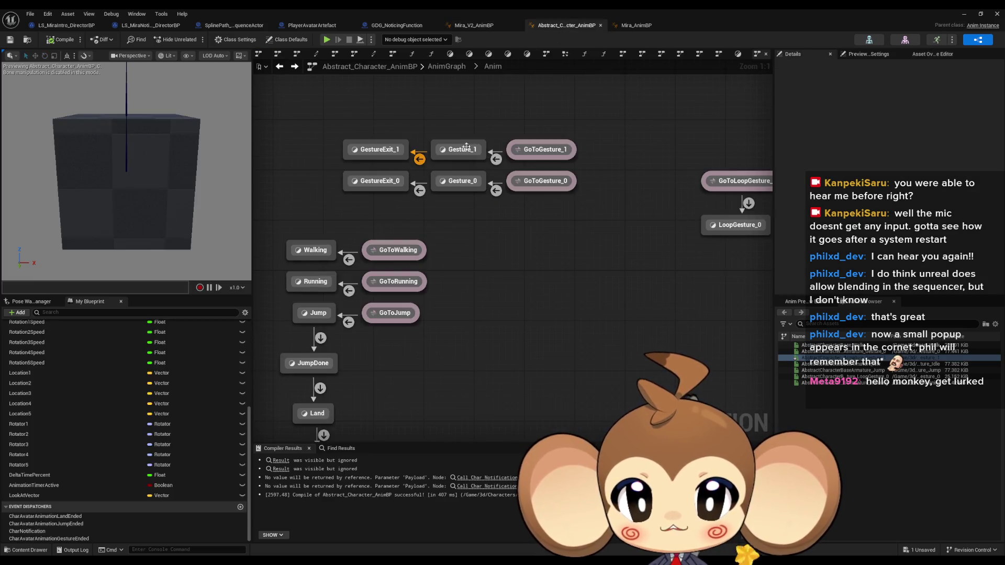
- Open the GoToGesture_1 to Gesture_1 transition rule as a floating window and return the Content Browser to Content
double_click(496, 159)
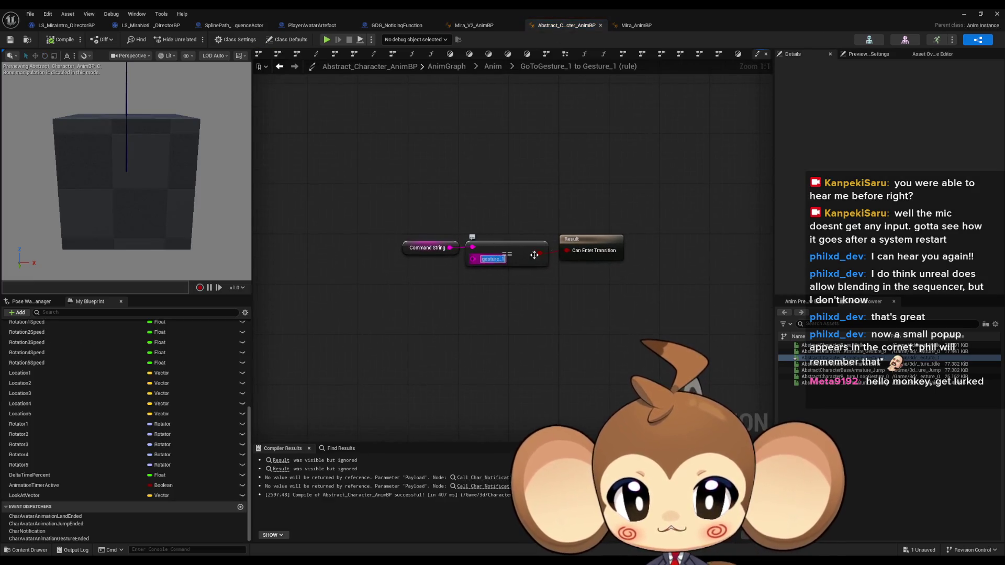
double_click(230, 8)
drag(444, 150, 244, 66)
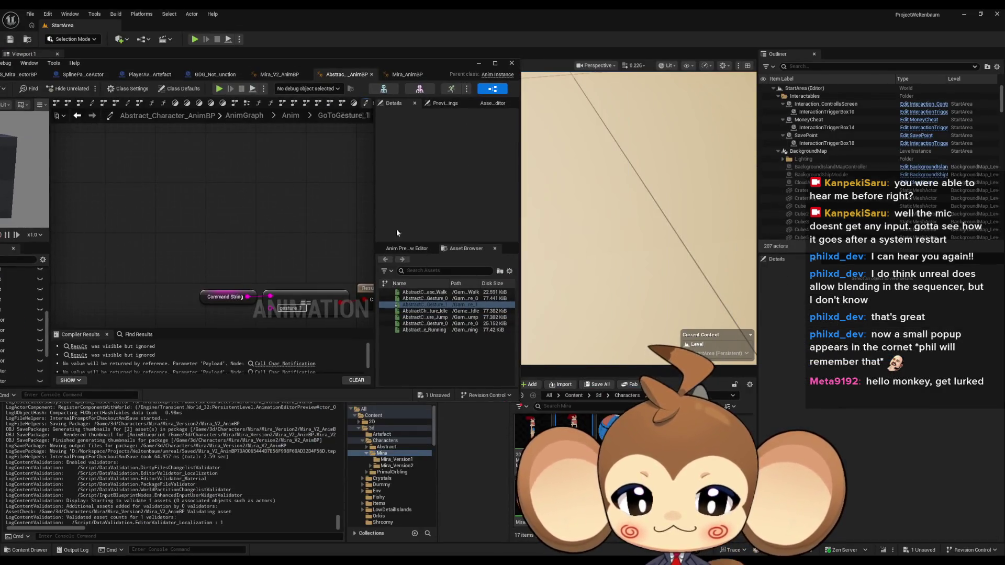
mouse_move(403, 562)
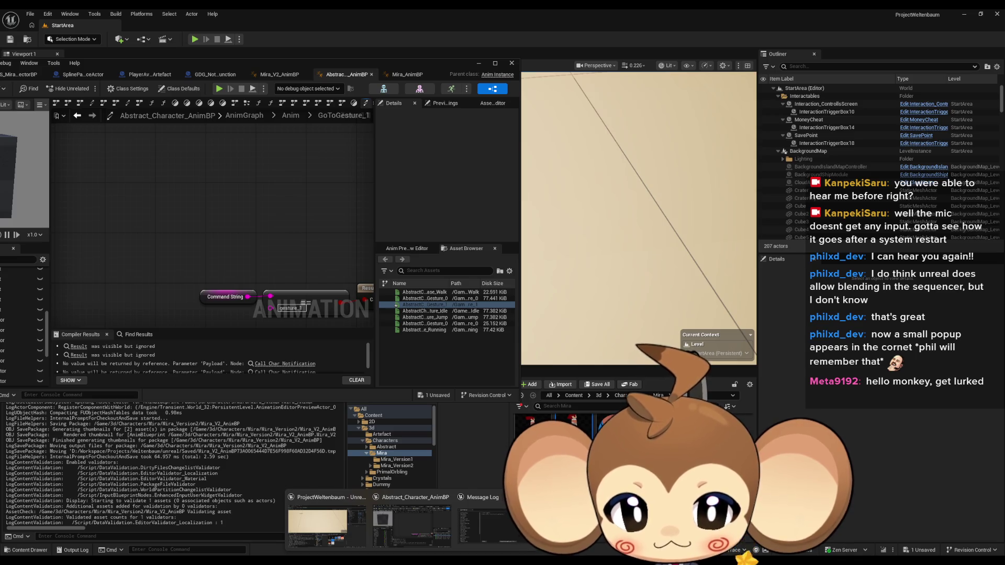
click(574, 395)
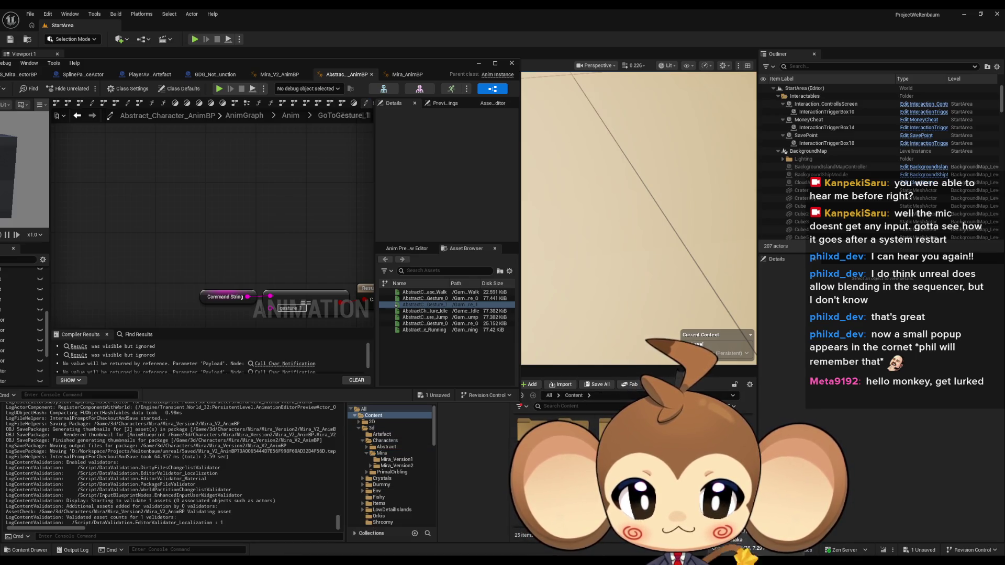
- Browse the Content Browser to Sequences > StartArea to reach the LS_MiraNoticeArtefact sequence
click(381, 468)
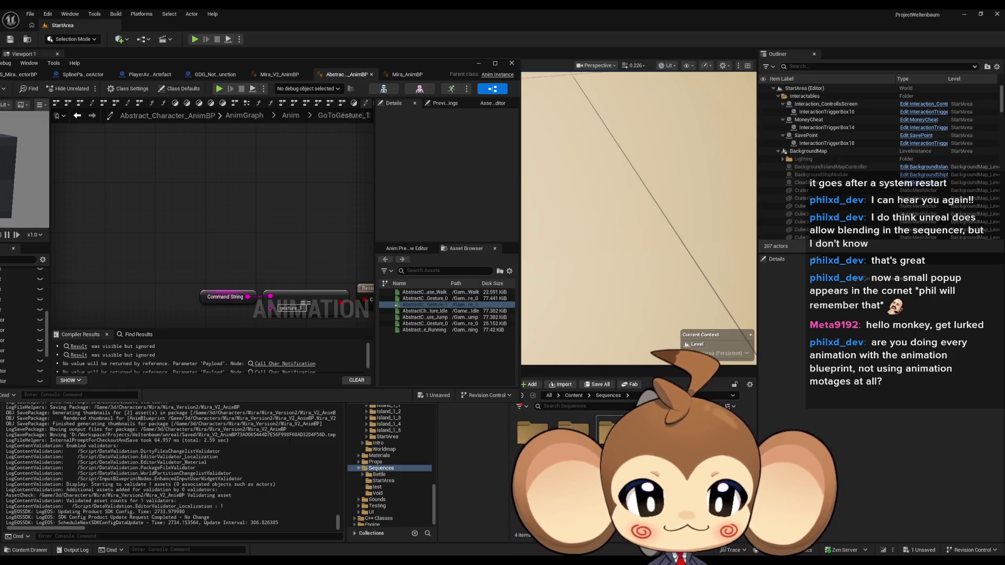
click(383, 481)
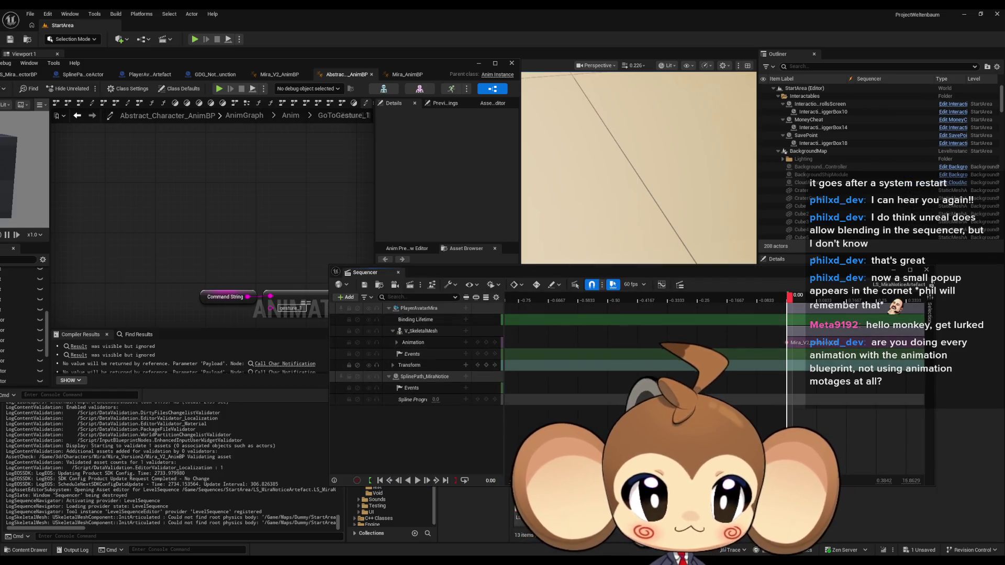
- Add a key at 0 on Mira's Events track and open the new PlayerAvatarMira_Event_2 in the director blueprint
scroll(668, 377, left, 3)
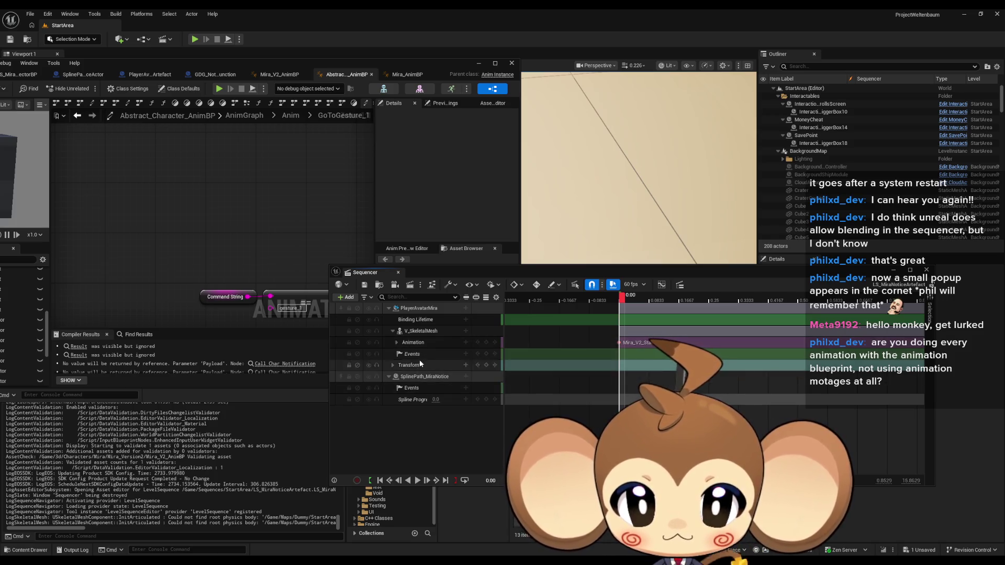
click(486, 356)
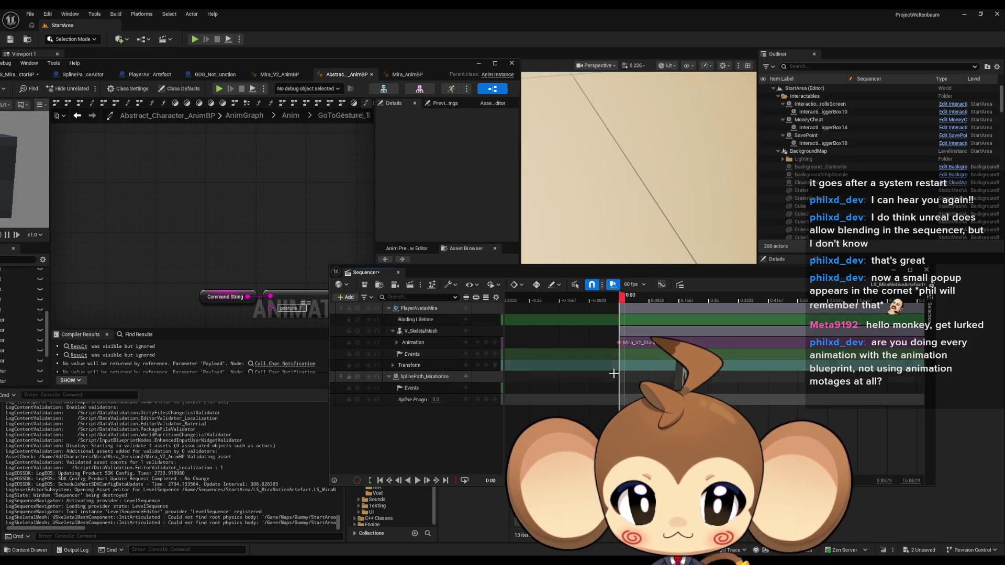
double_click(617, 356)
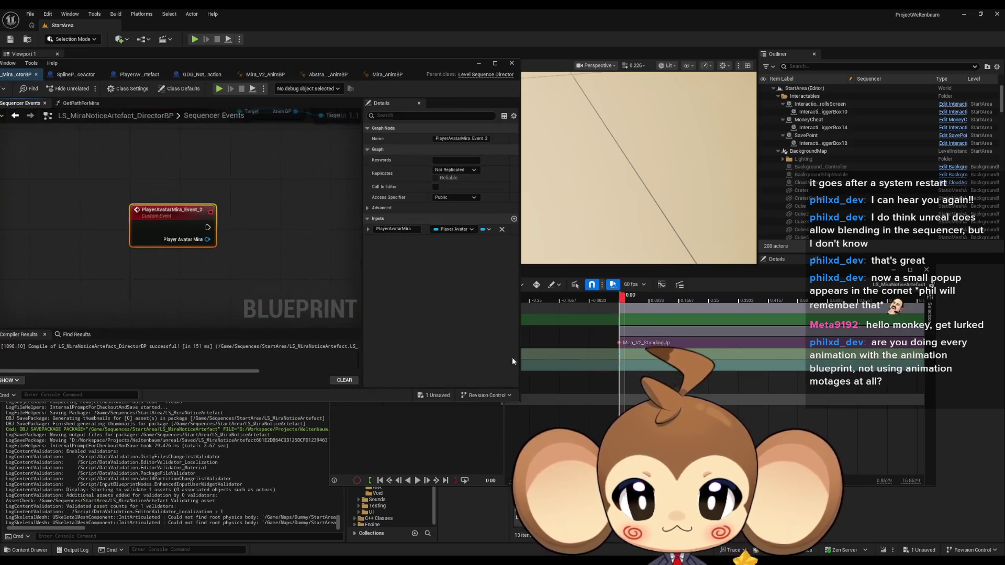
- Duplicate the SET Command String and Target nodes and wire PlayerAvatarMira_Event_2's Mira pin into the copy
drag(245, 273, 226, 286)
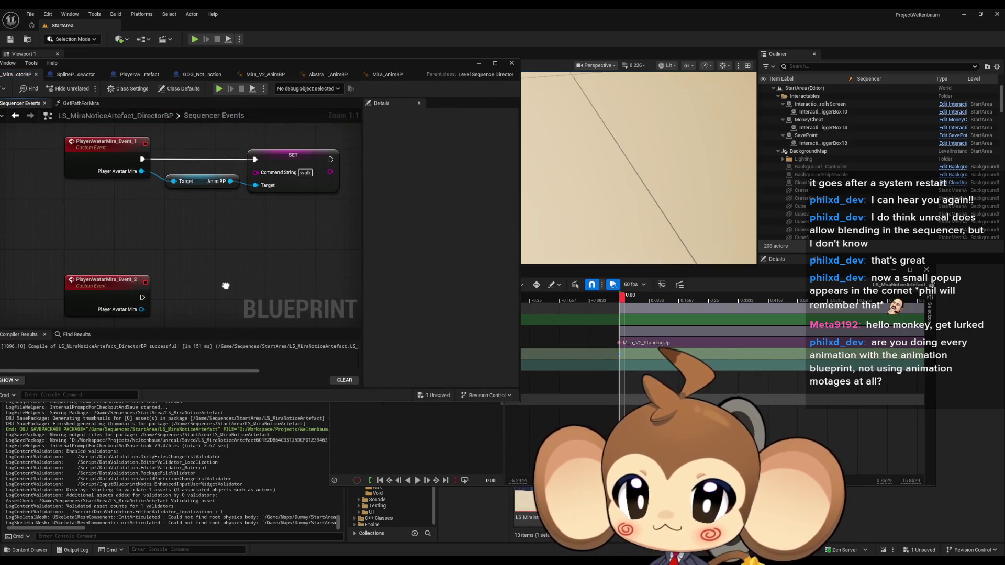
key(ctrl+z)
key(ctrl+z)
key(ctrl+z)
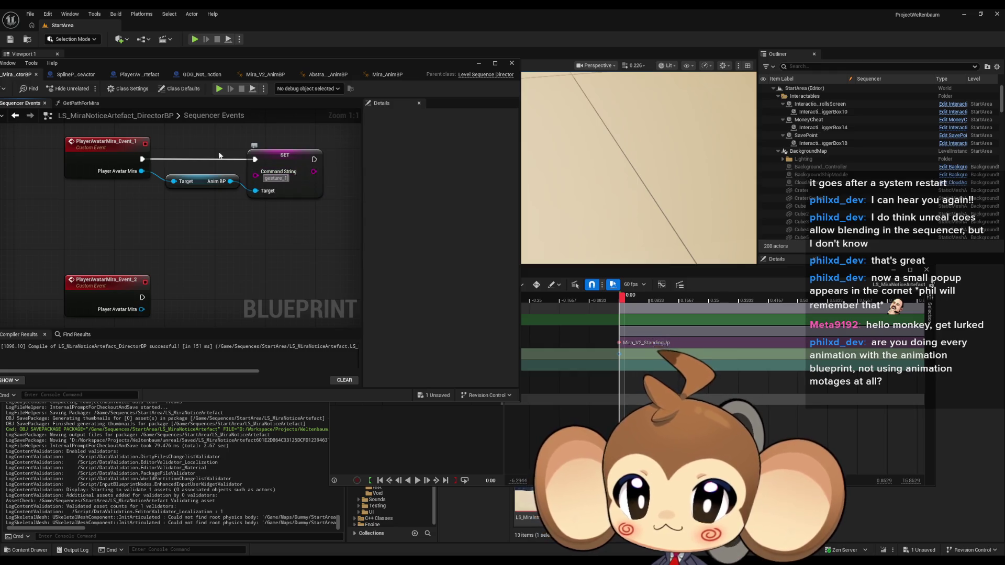
key(ctrl+c)
key(ctrl+v)
key(ctrl+y)
key(ctrl+y)
key(ctrl+y)
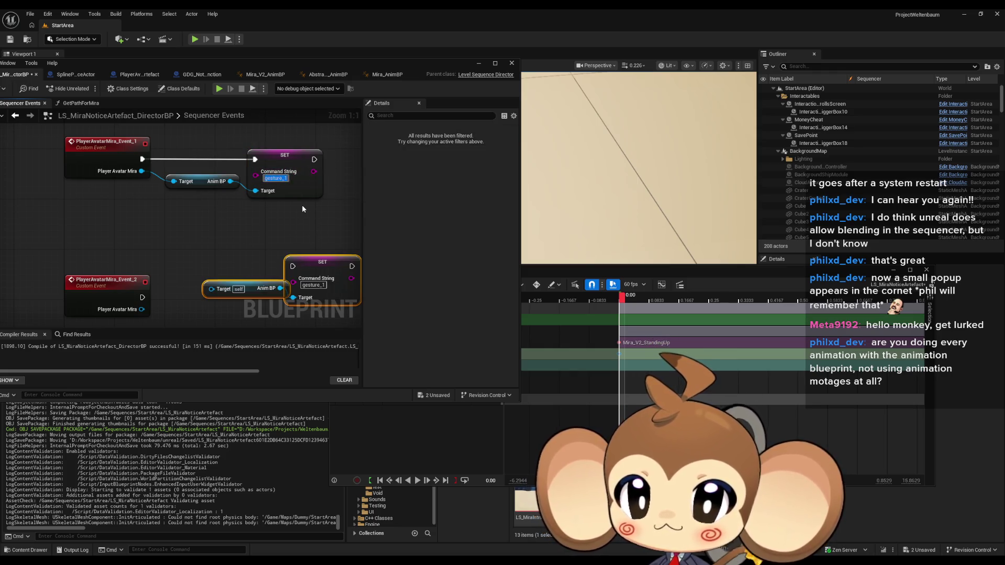
mouse_move(211, 289)
mouse_down()
mouse_move(157, 314)
mouse_move(142, 309)
mouse_move(293, 266)
mouse_move(262, 297)
mouse_up()
- Change the pasted Command String value from gesture_1 to gesture_0
drag(287, 252, 264, 209)
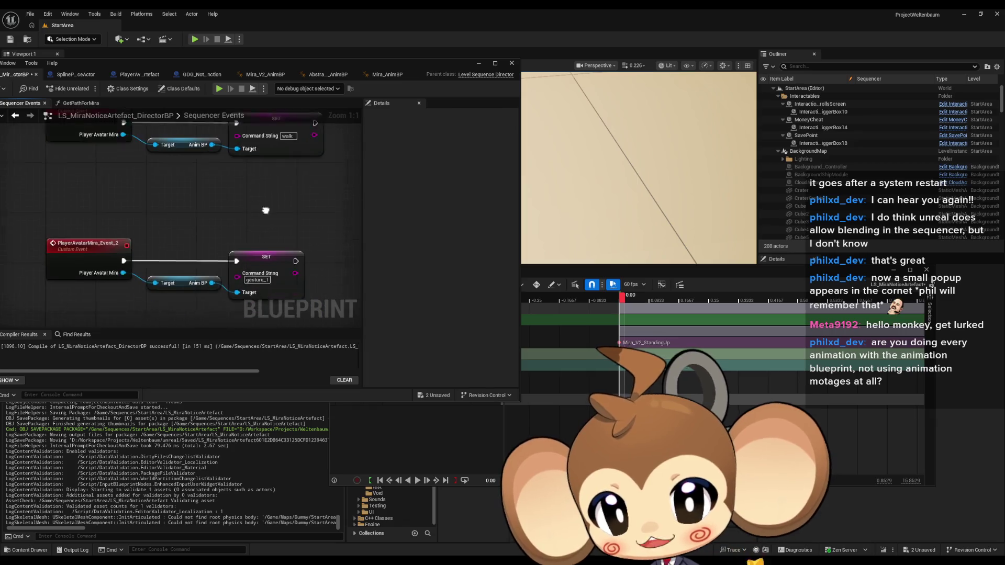
click(252, 273)
key(Return)
key(BackSpace)
text(0)
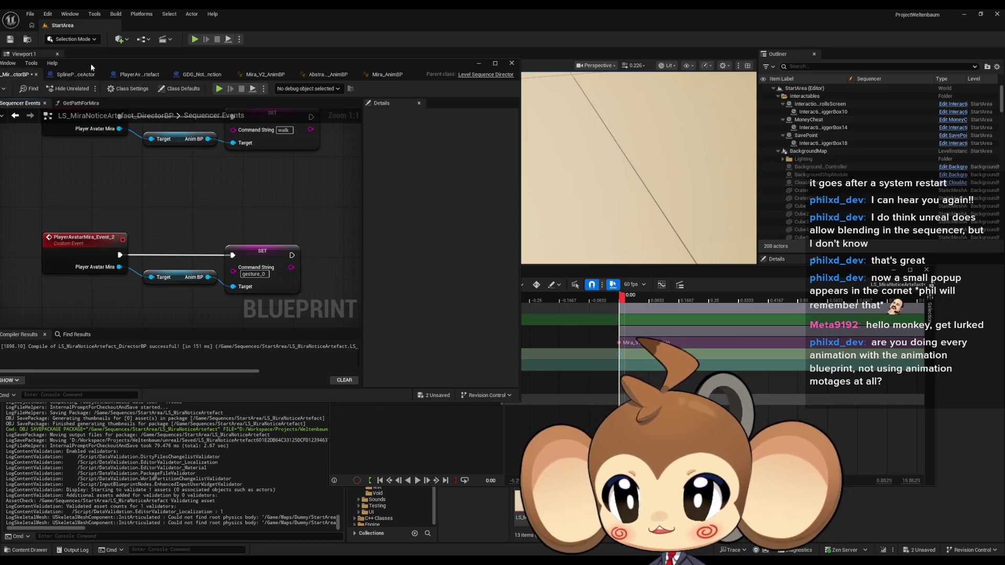
- Close the director blueprint editor and the sequence editor
drag(89, 63, 259, 71)
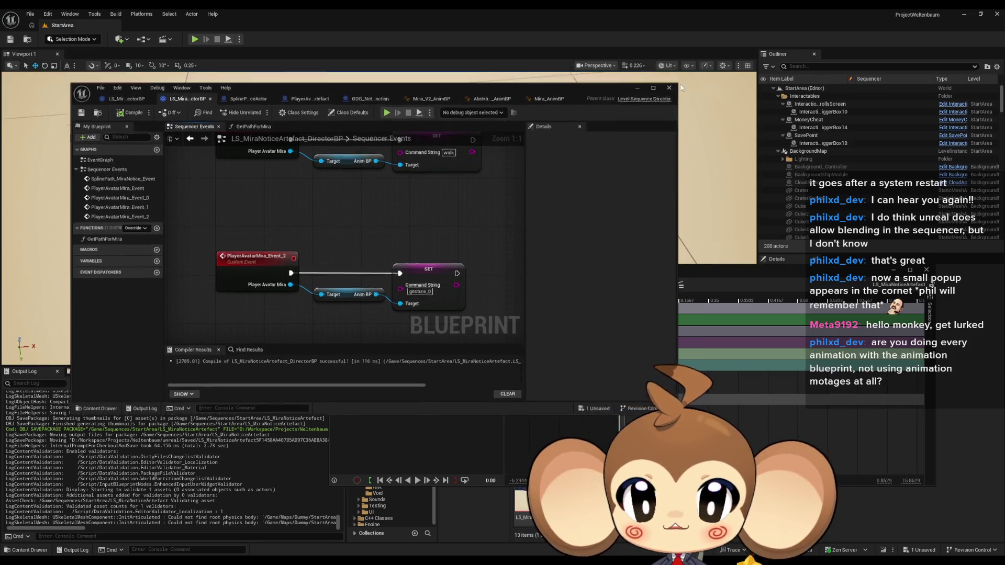
click(669, 87)
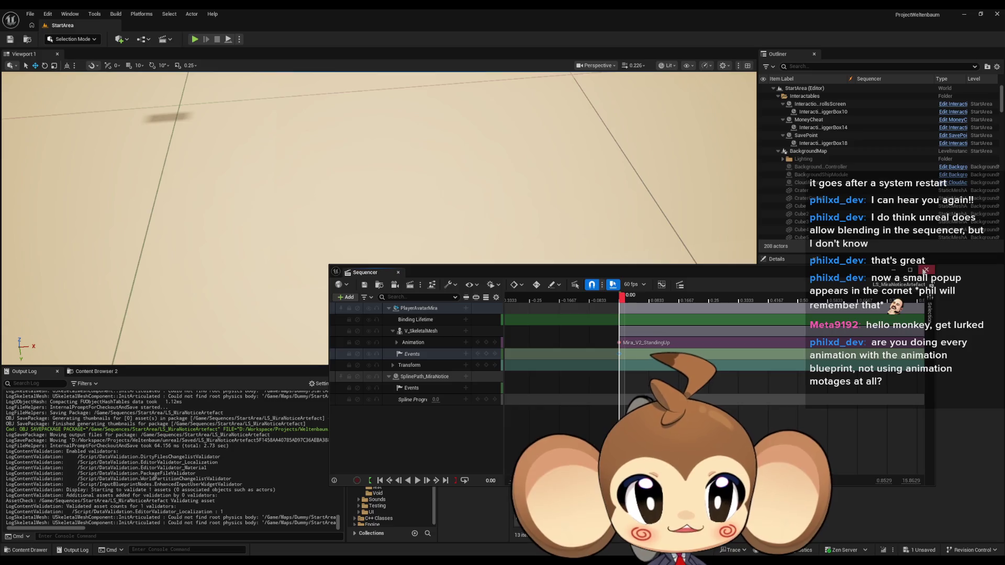
click(927, 270)
click(30, 14)
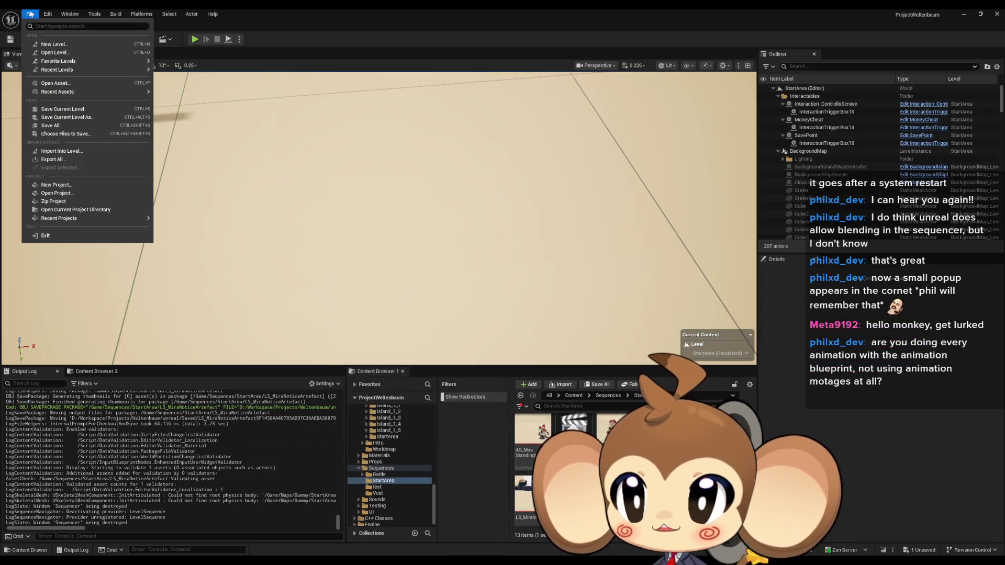
- Save all modified assets, load the Main level, and run then stop a Play-In-Editor test
click(54, 127)
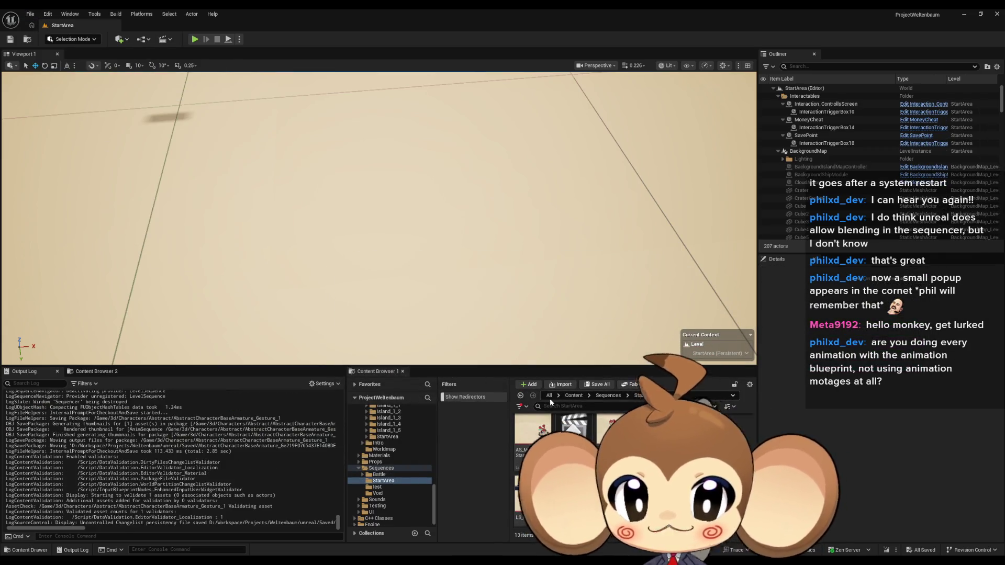
click(573, 396)
double_click(533, 429)
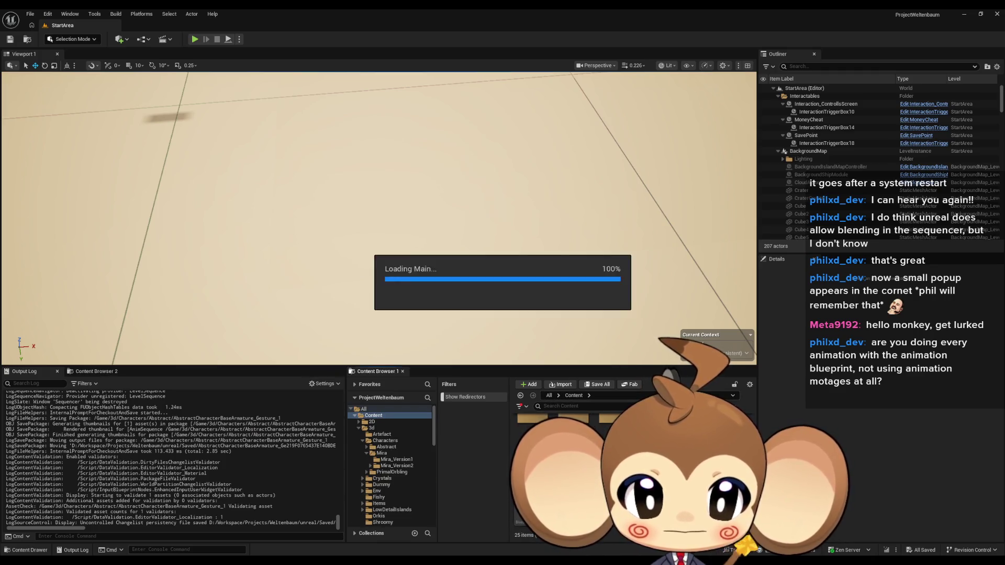
click(193, 41)
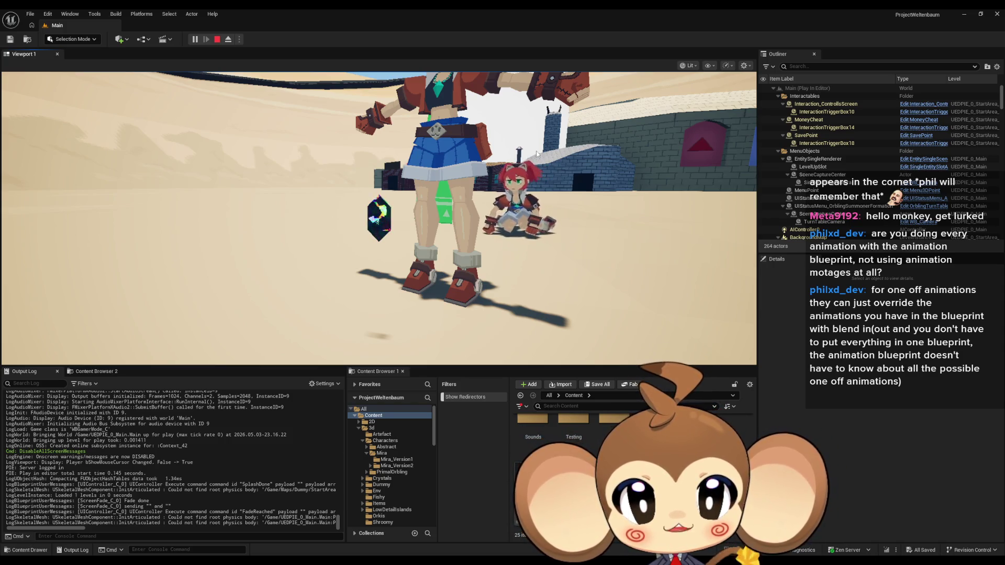
click(217, 39)
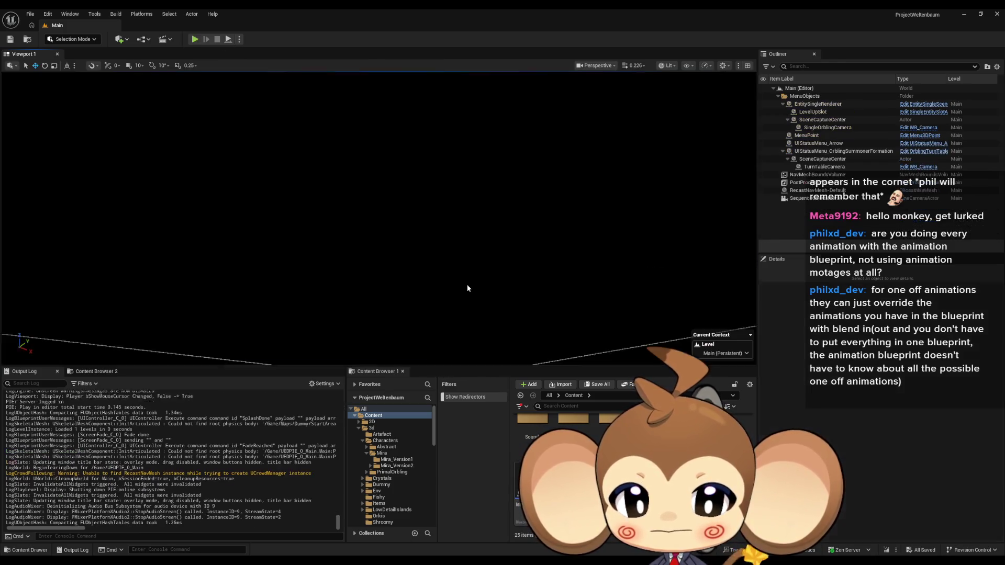
- Bring LS_MiraNoticeArtefact_DirectorBP forward, move it aside, and jump to Sequences/StartArea with Ctrl+B
mouse_move(411, 561)
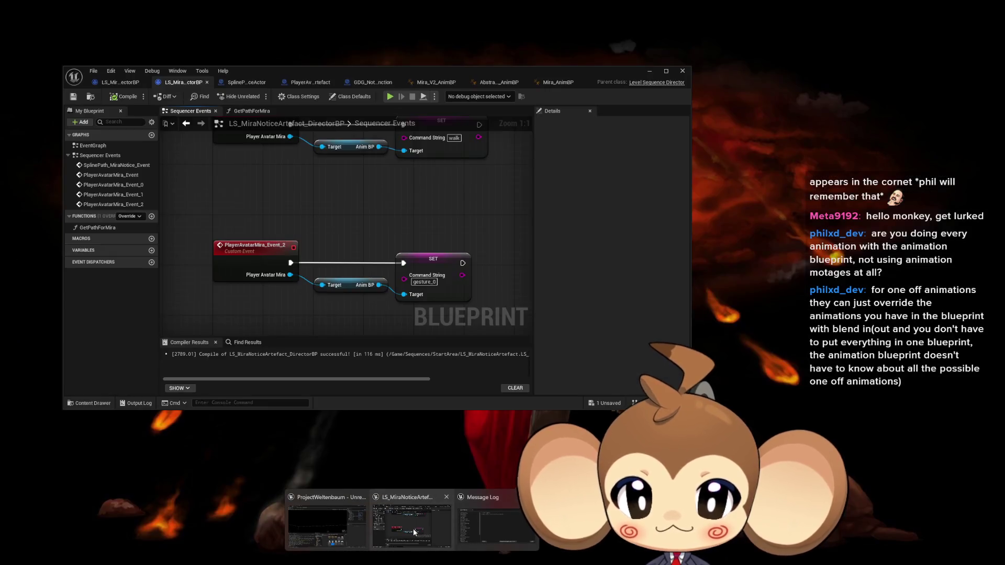
click(413, 529)
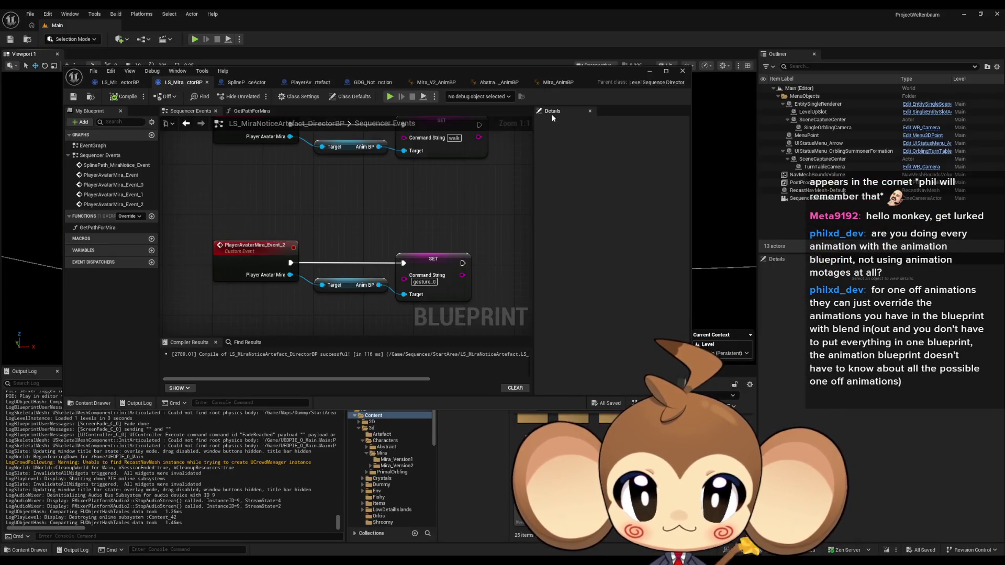
mouse_move(551, 73)
mouse_down()
mouse_move(354, 51)
mouse_move(269, 58)
mouse_up()
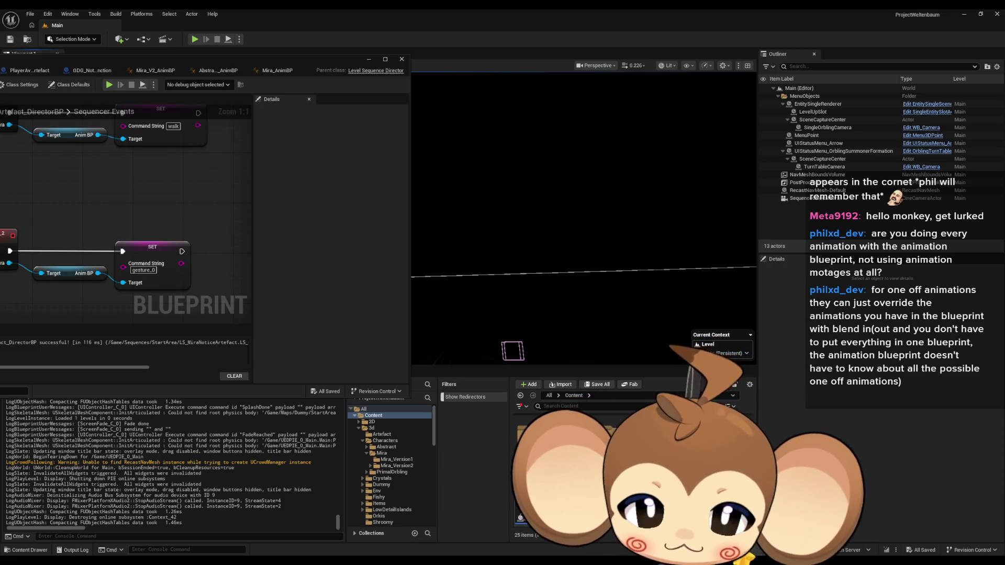
key(ctrl+b)
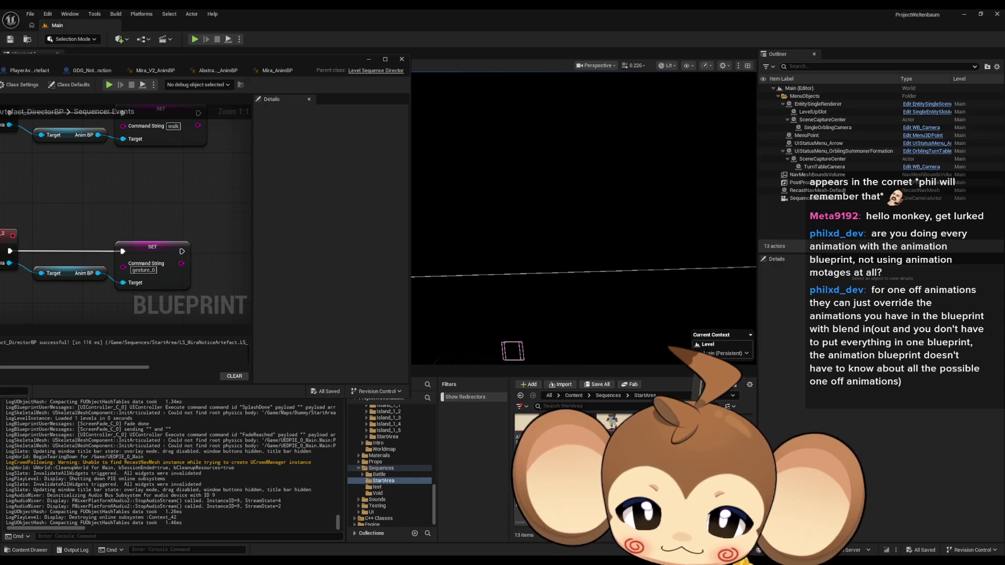
- Load the StartArea level from the Maps > Dummy > StartArea folder
double_click(528, 484)
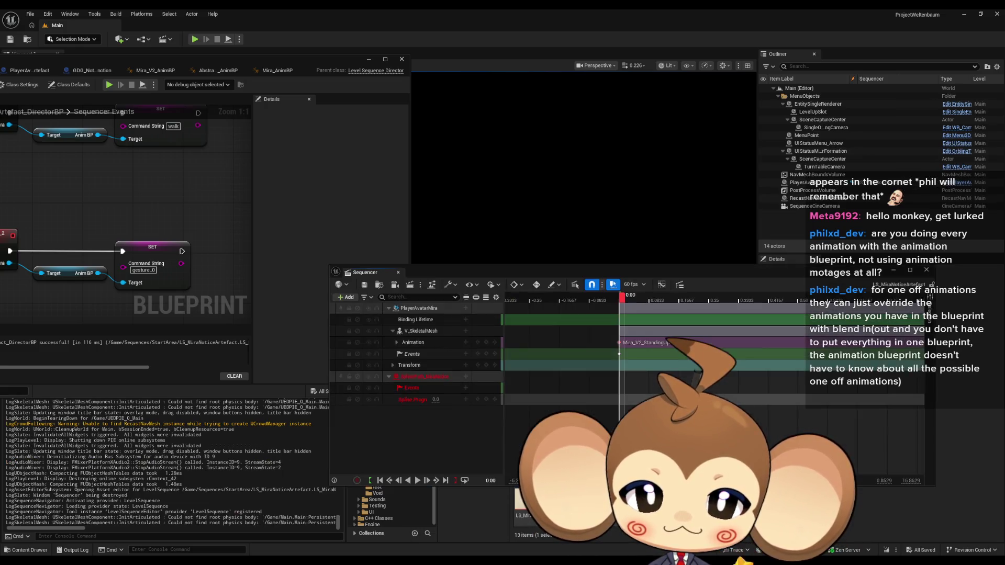
click(926, 271)
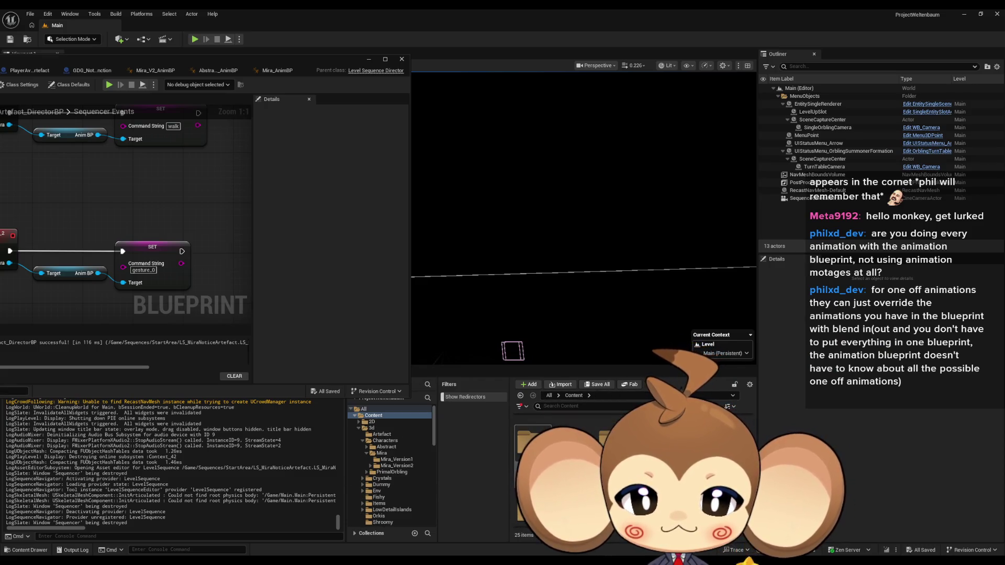
double_click(528, 460)
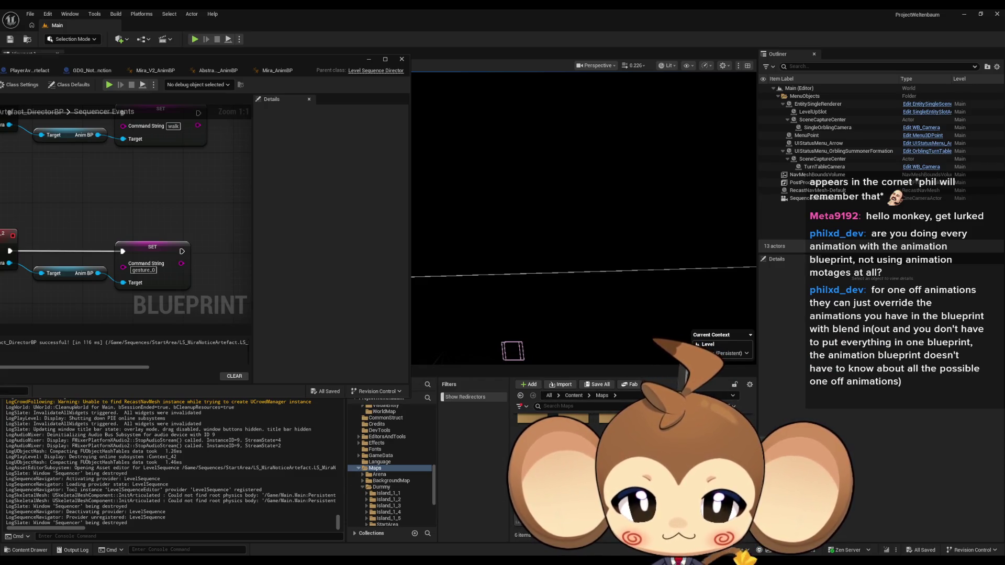
click(382, 486)
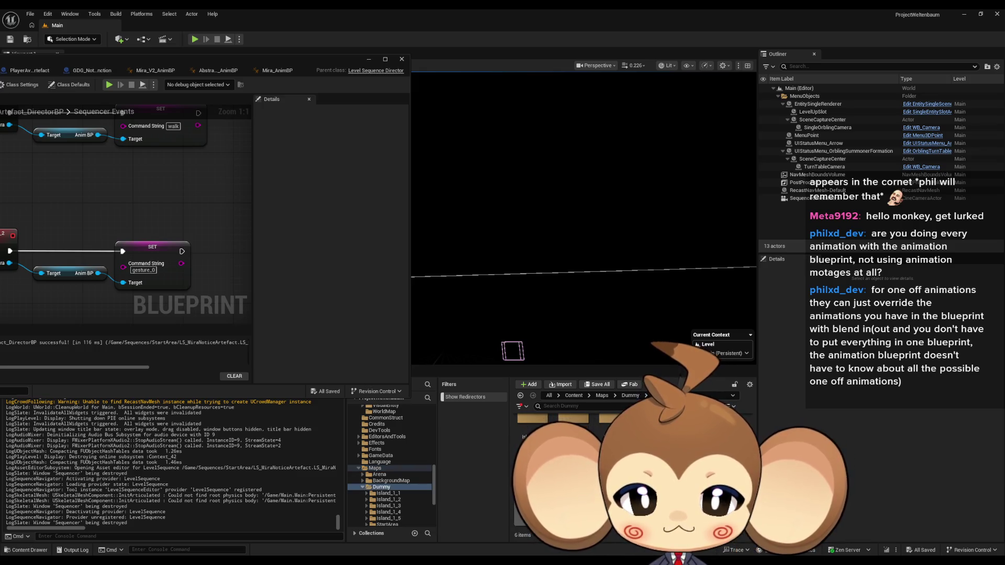
click(387, 524)
double_click(573, 421)
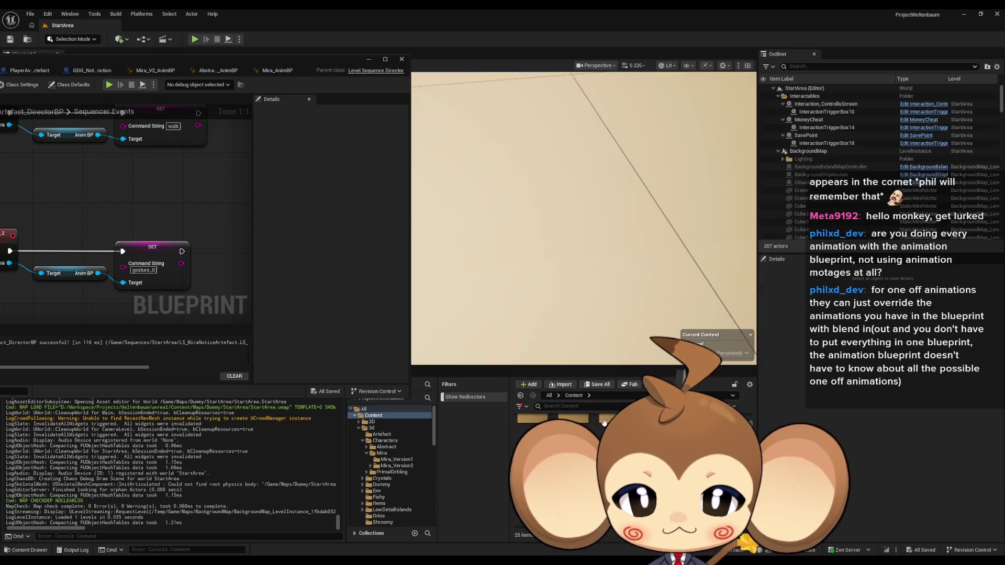
- Reopen LS_MiraNoticeArtefact from Sequences > StartArea in Sequencer
click(384, 481)
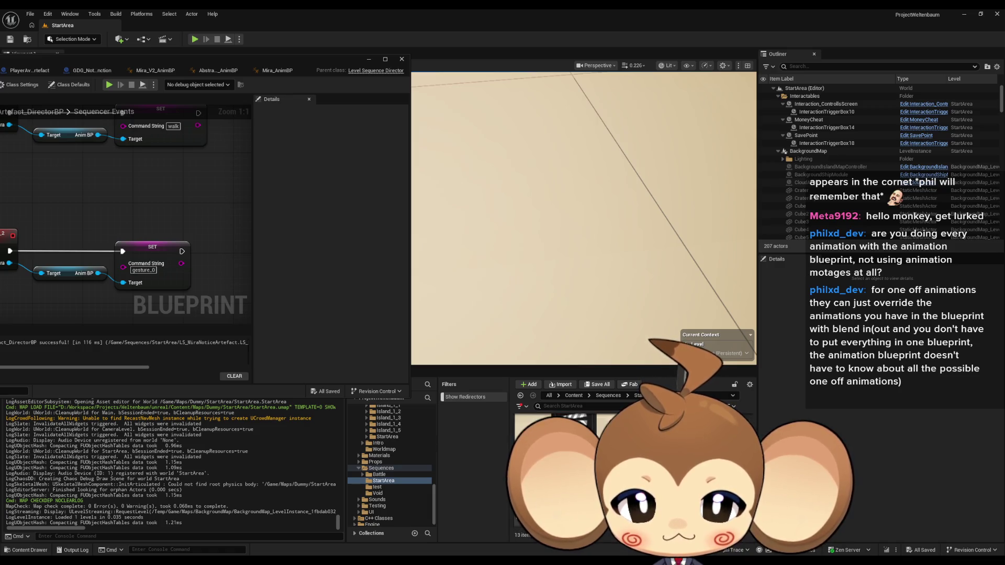
double_click(533, 429)
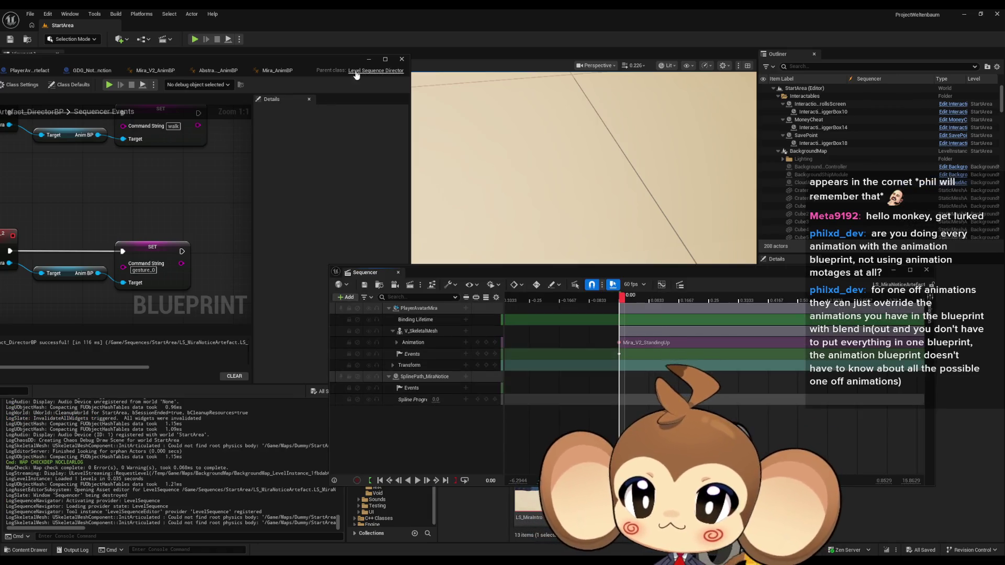
click(369, 59)
scroll(462, 144, down, 10)
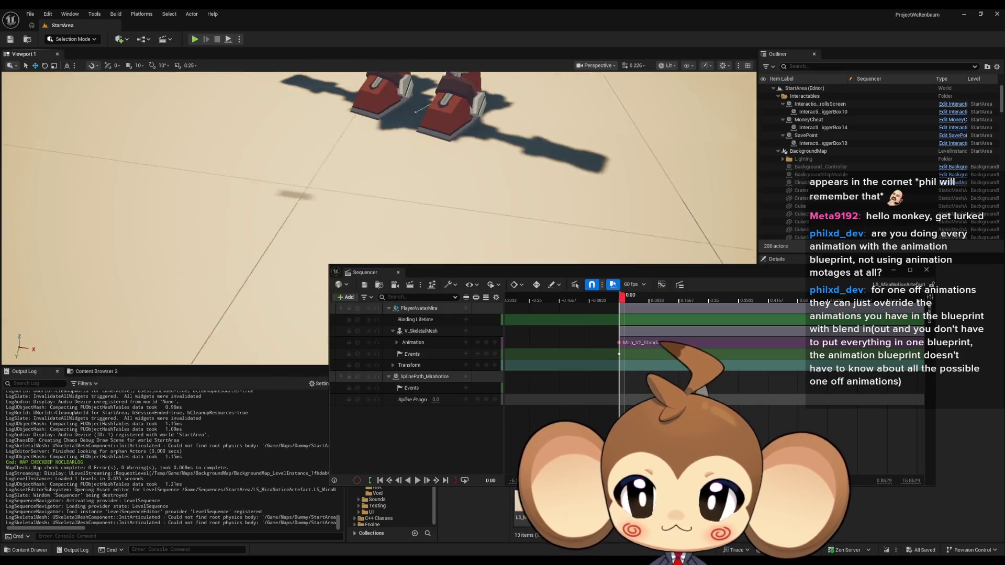
- Move the view closer to Mira and open the director event showing the gesture_0 command
mouse_move(377, 209)
mouse_down()
mouse_move(419, 157)
mouse_move(403, 209)
mouse_up()
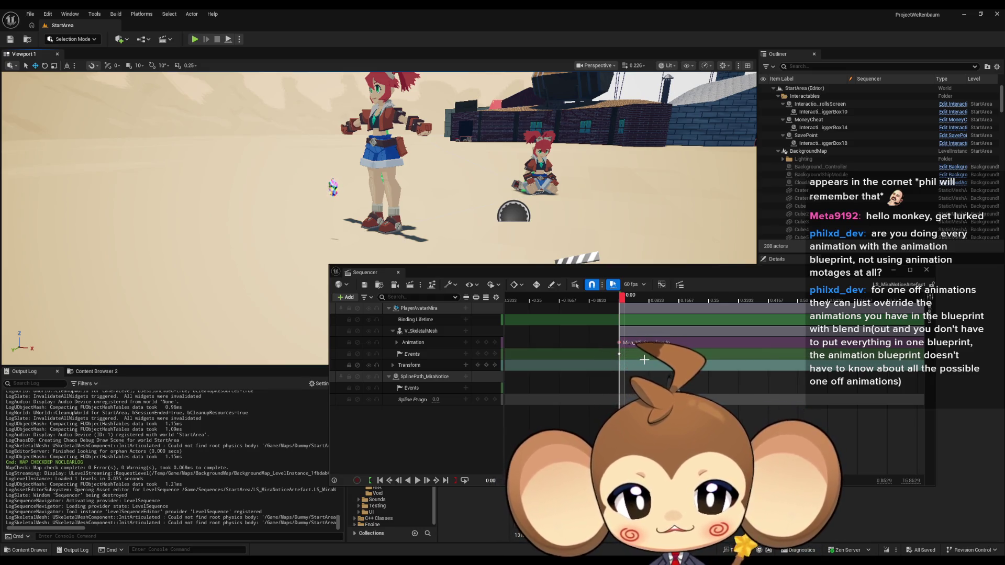
scroll(639, 358, right, 2)
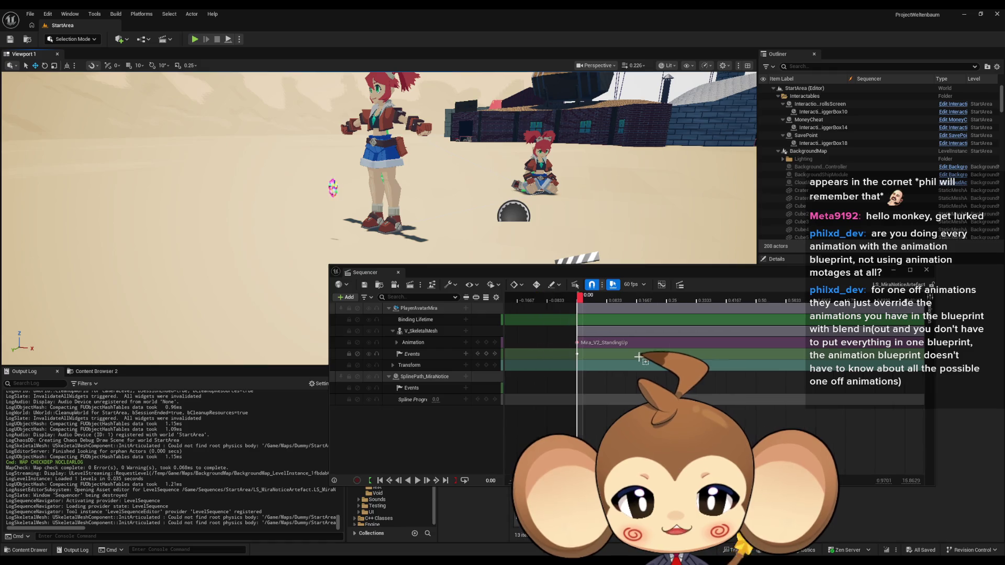
double_click(576, 355)
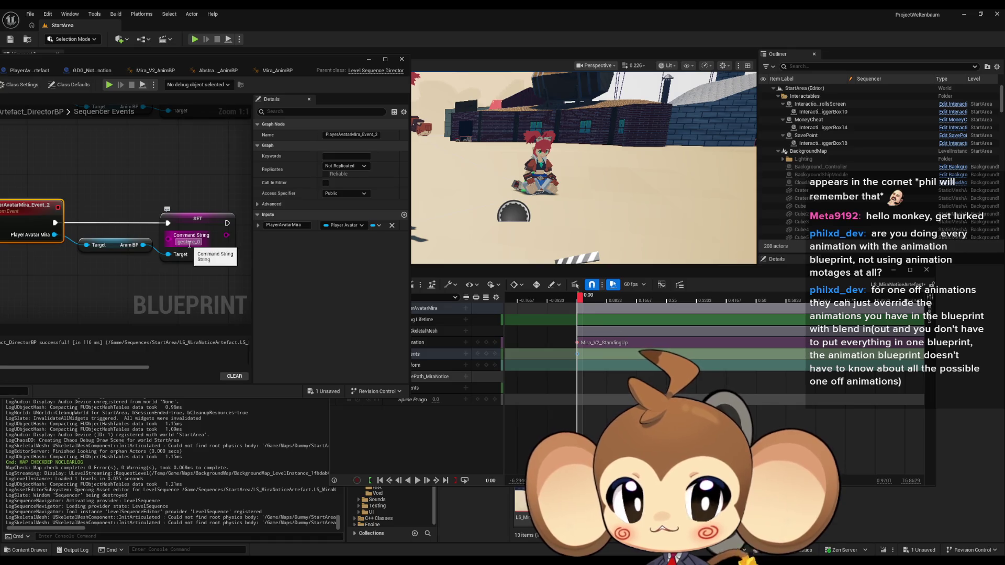
click(189, 241)
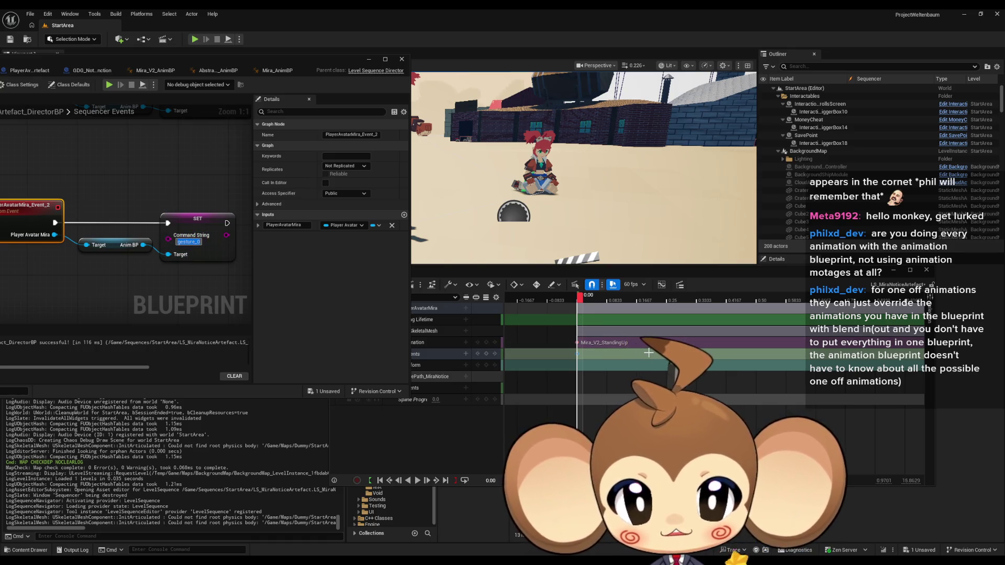
- Open the director events for the Events keys at 2.50 and 2.9333, ending at the idle event
scroll(647, 355, right, 5)
scroll(647, 355, right, 15)
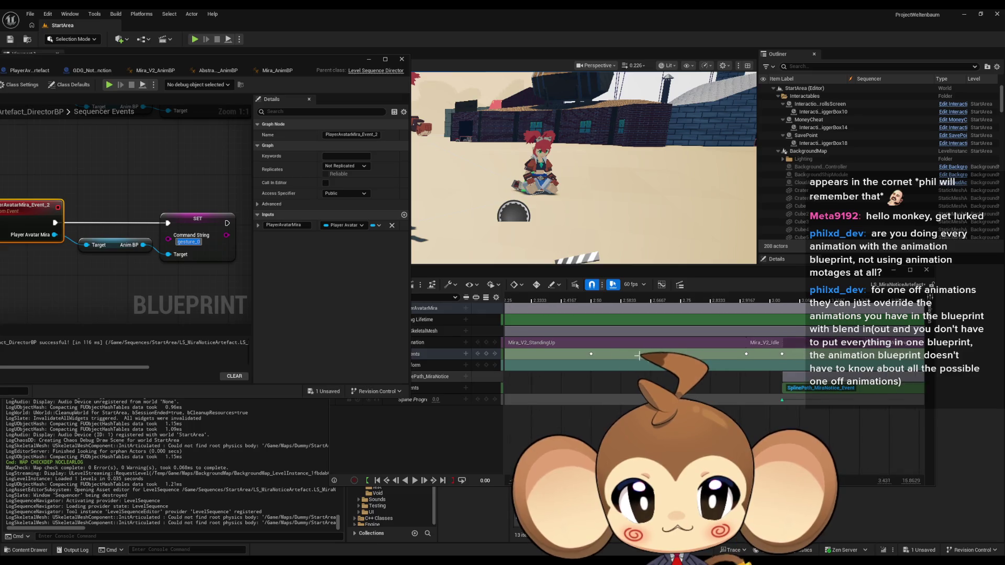
click(591, 354)
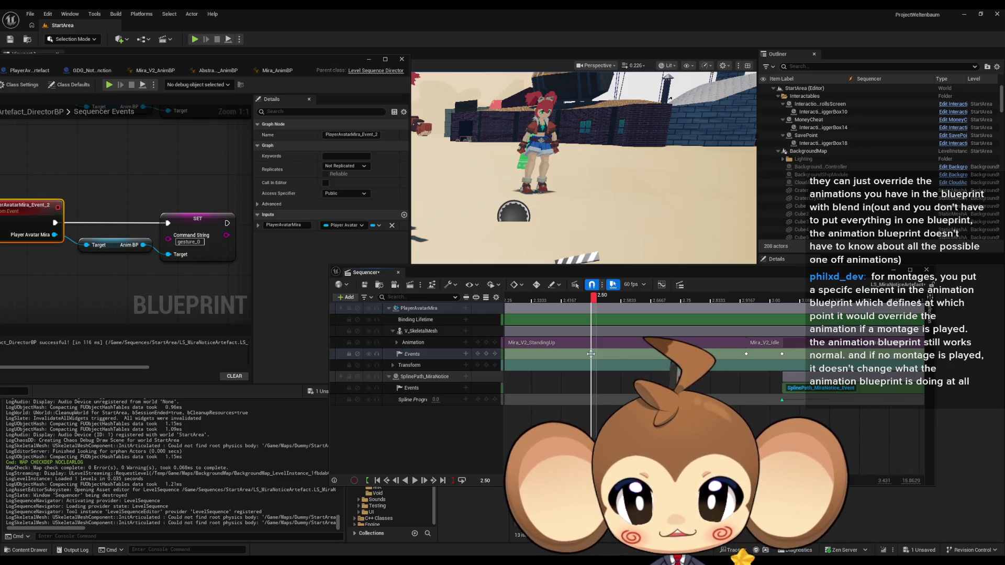
double_click(591, 354)
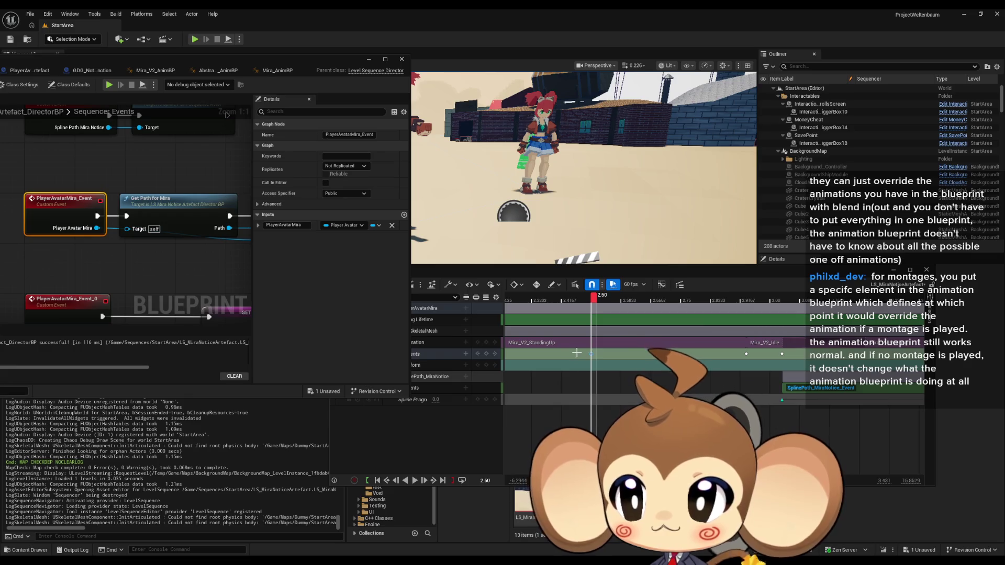
scroll(159, 279, down, 1)
drag(158, 279, 80, 270)
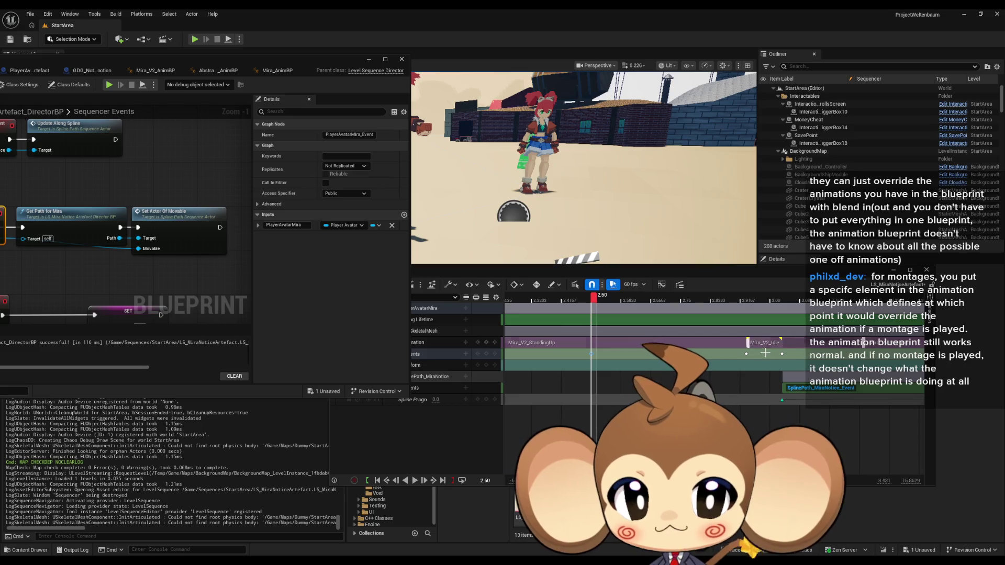
double_click(745, 354)
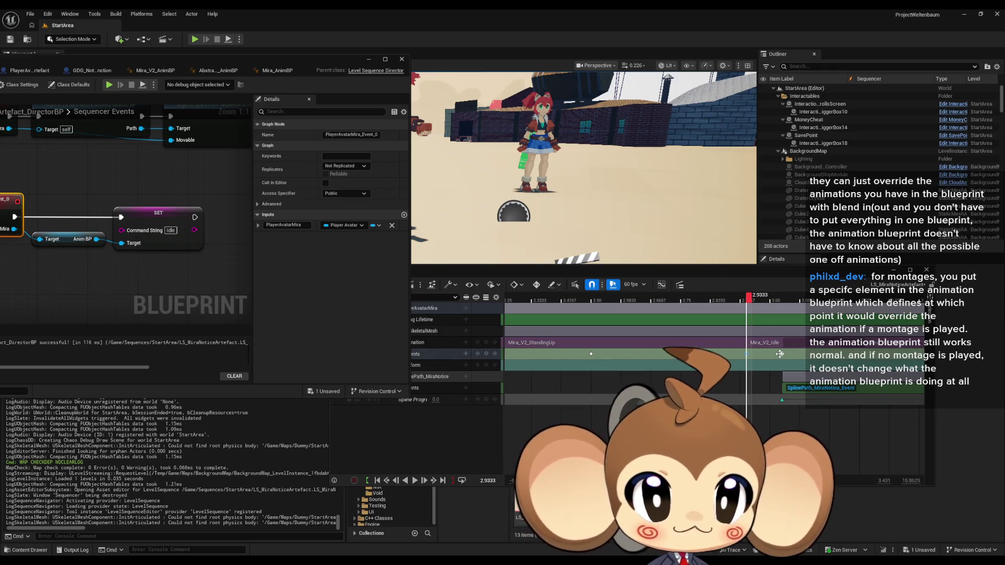
- Inspect PlayerAvatarMira_Event_1 (walk) and PlayerAvatarMira_Event_0 (idle) in the Director Blueprint
click(780, 354)
double_click(780, 354)
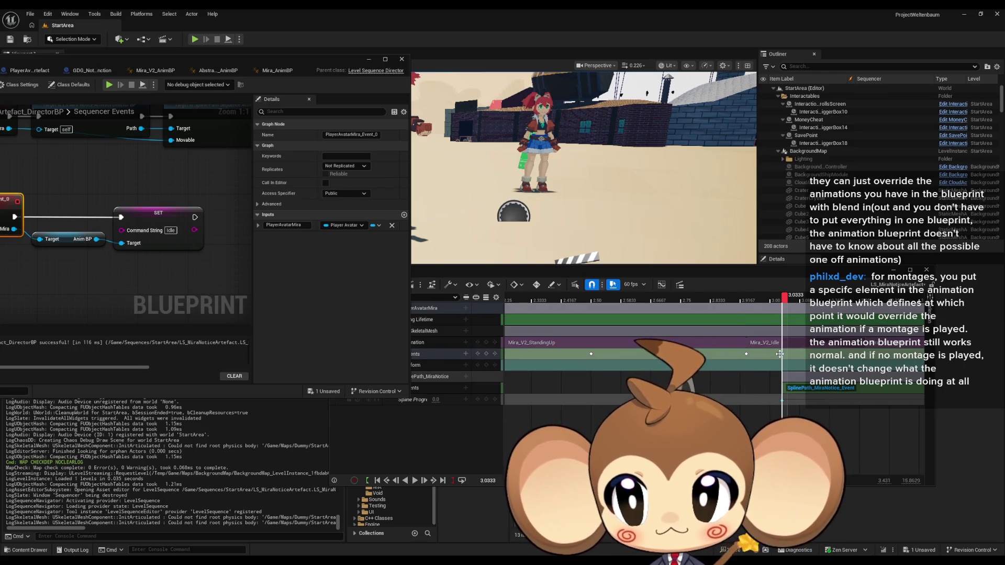
drag(168, 244, 113, 248)
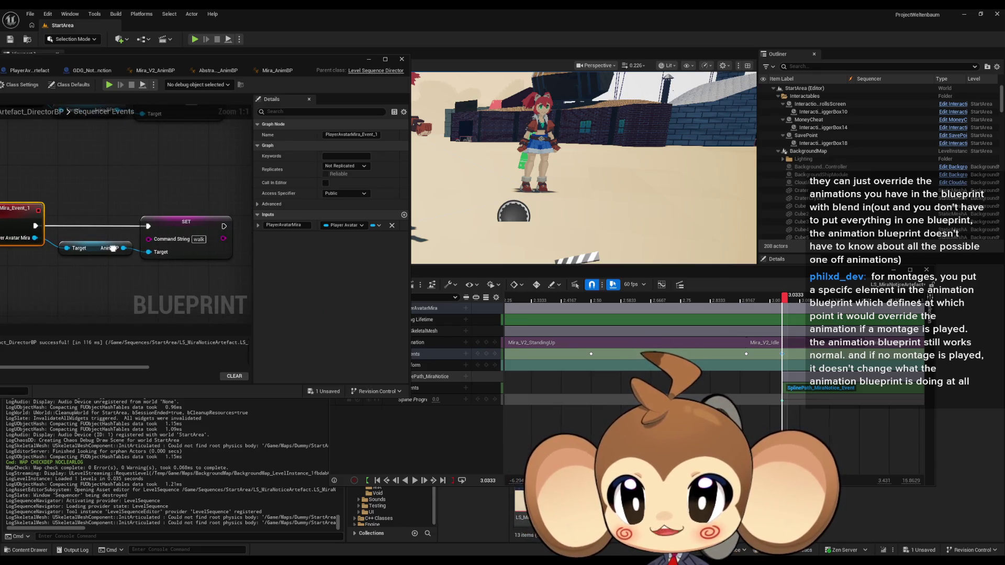
double_click(748, 354)
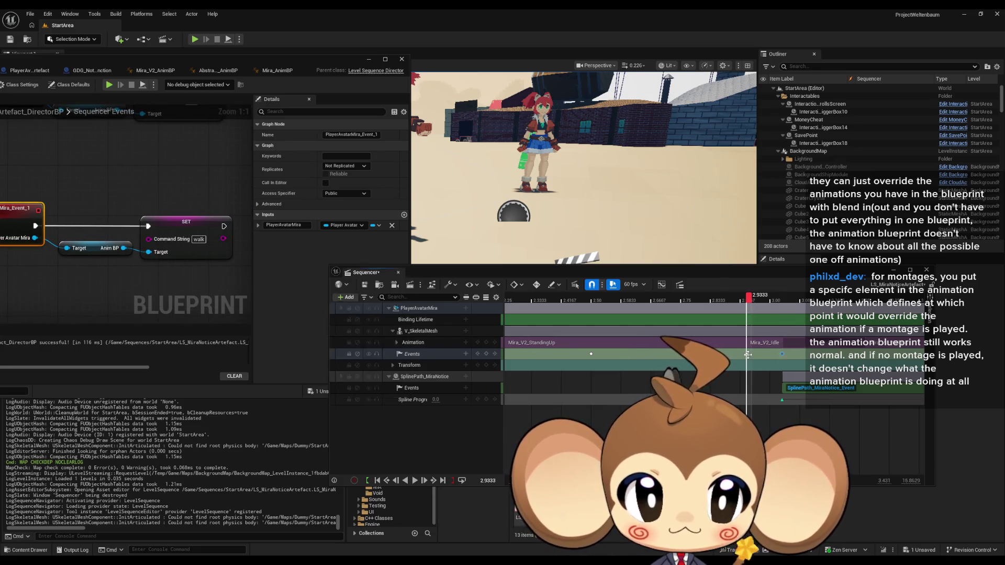
mouse_move(193, 248)
mouse_down()
mouse_move(120, 258)
mouse_move(189, 259)
mouse_up()
- Pan the timeline back to the 2.5–3.25 s keys and open the event that sets gesture_0
drag(606, 354, 987, 355)
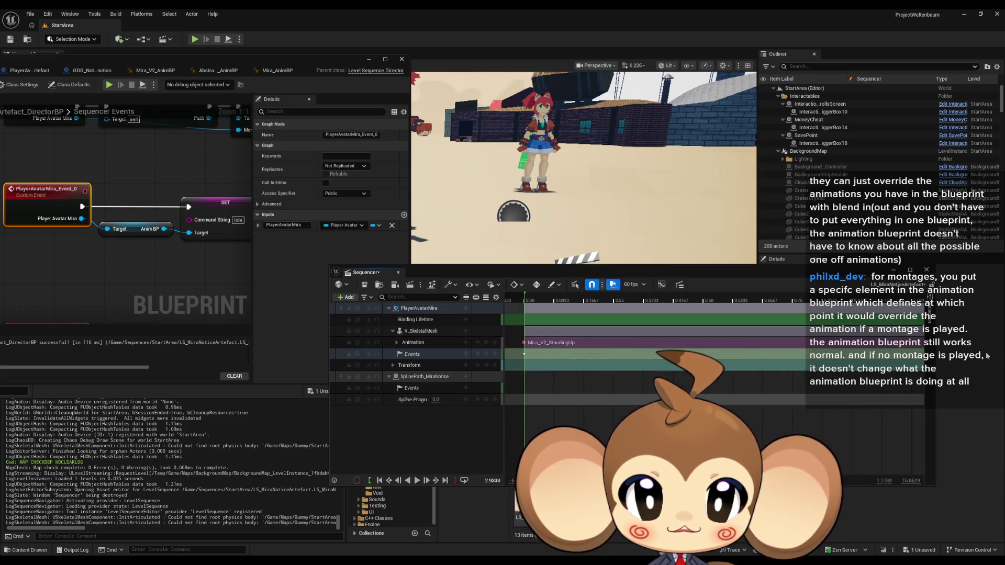
drag(724, 358, 741, 358)
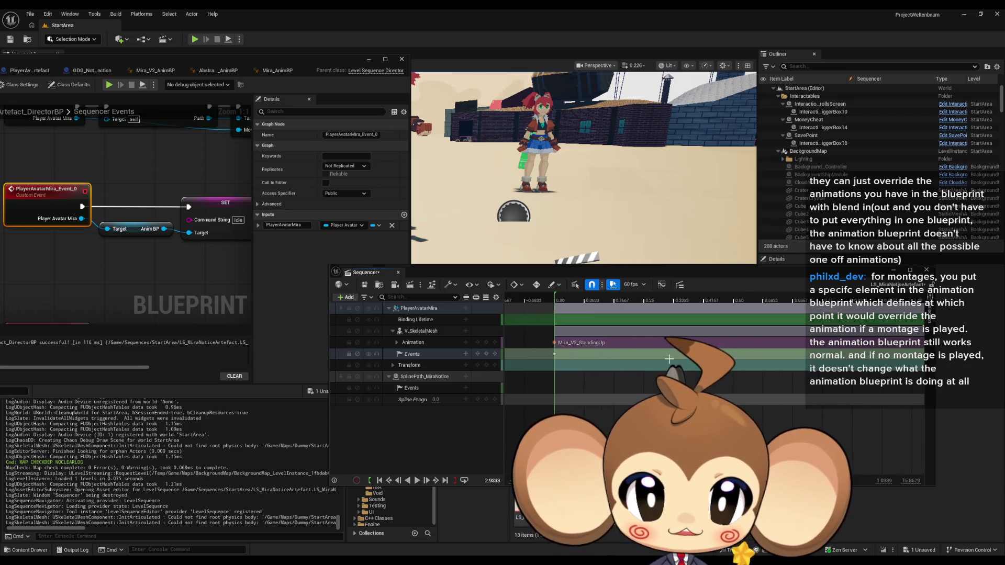
drag(669, 359, 482, 345)
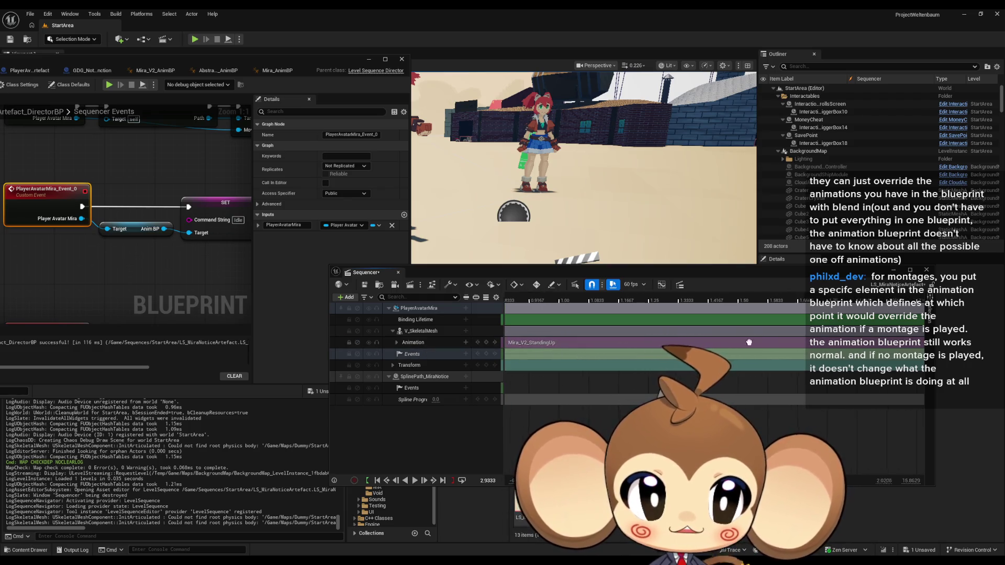
drag(749, 343, 640, 354)
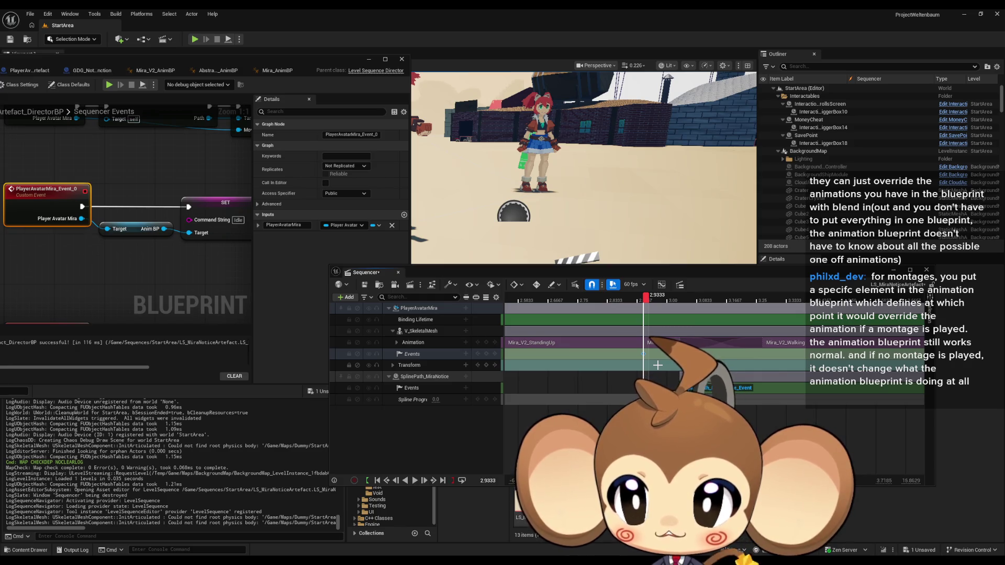
double_click(591, 361)
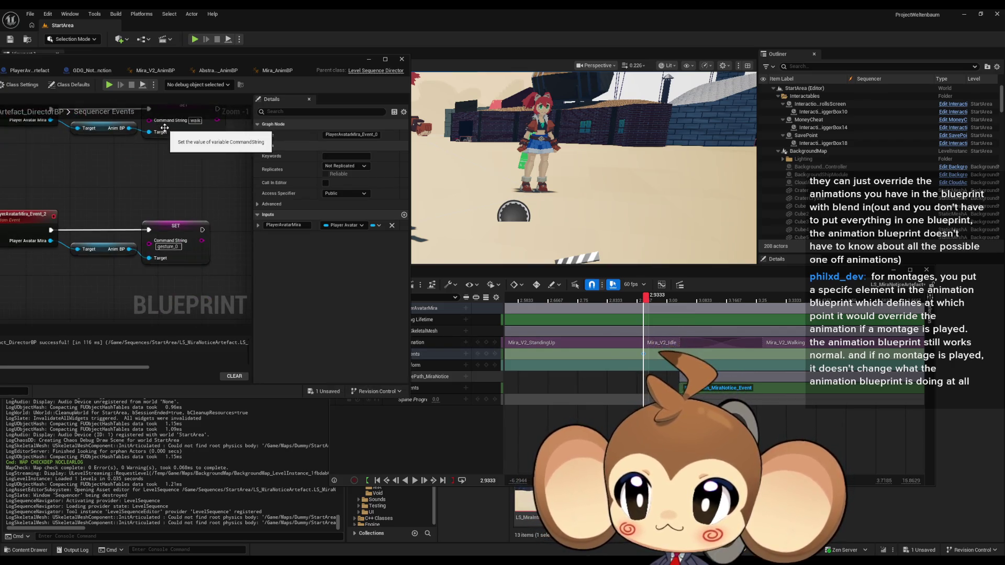
- Add breakpoints to the gesture_0, walk and upper SET Command String nodes, then close Sequencer and save
right_click(180, 232)
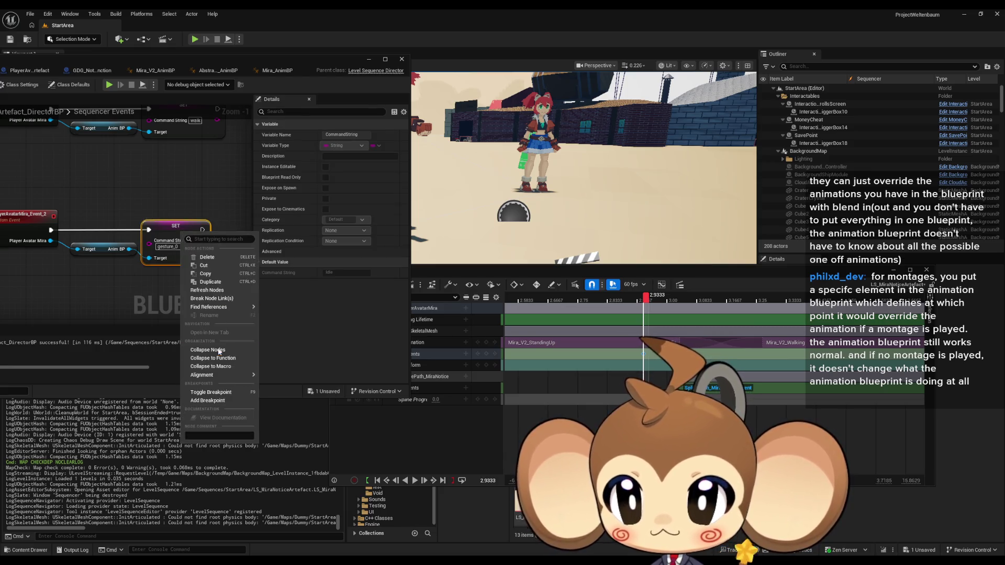
click(208, 400)
scroll(197, 178, down, 2)
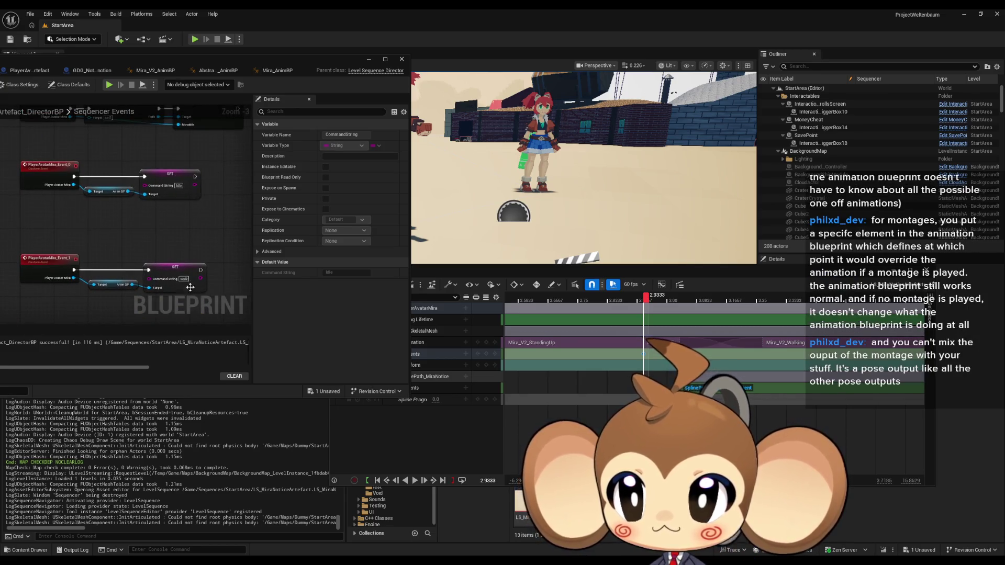
right_click(180, 273)
click(204, 441)
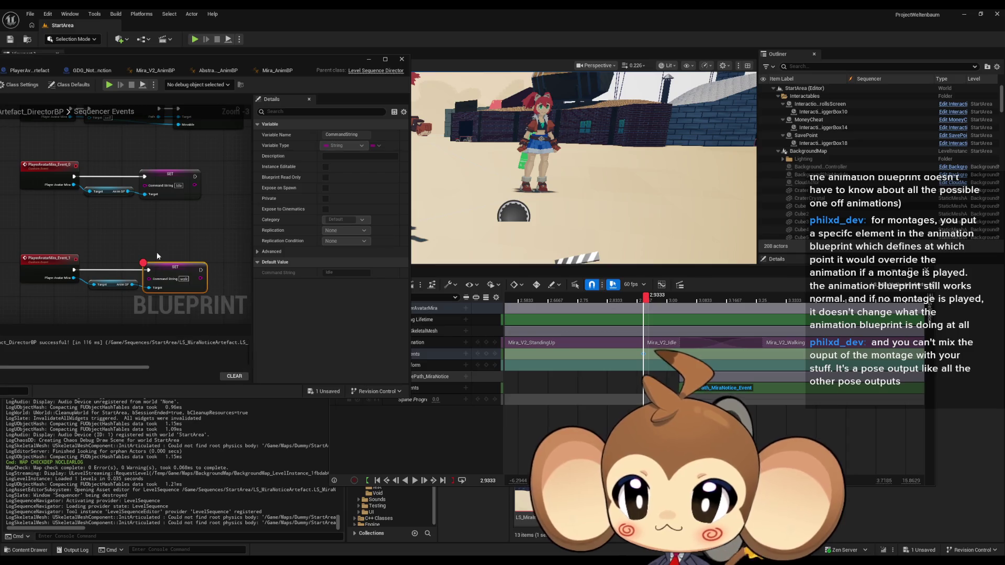
right_click(168, 181)
click(193, 349)
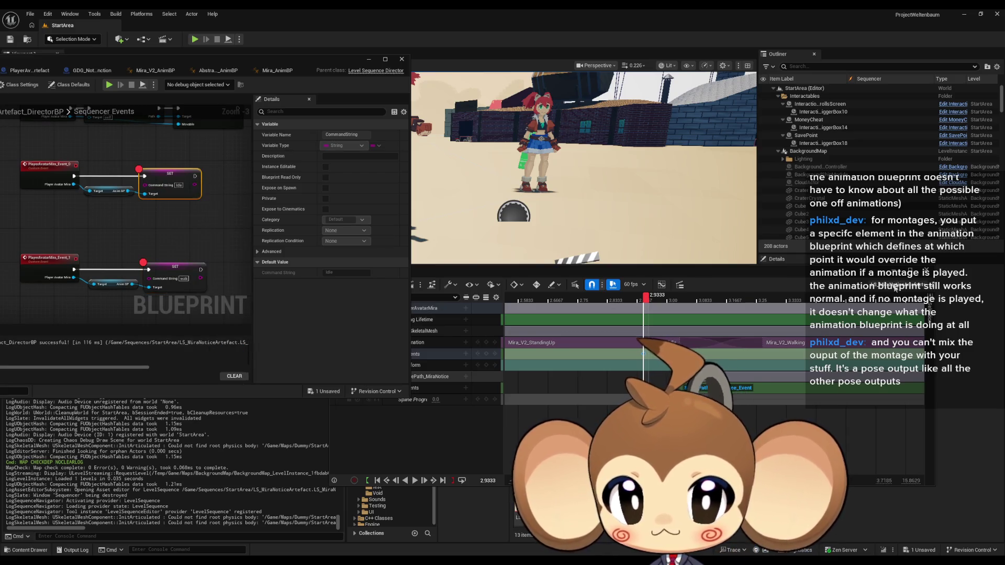
click(927, 271)
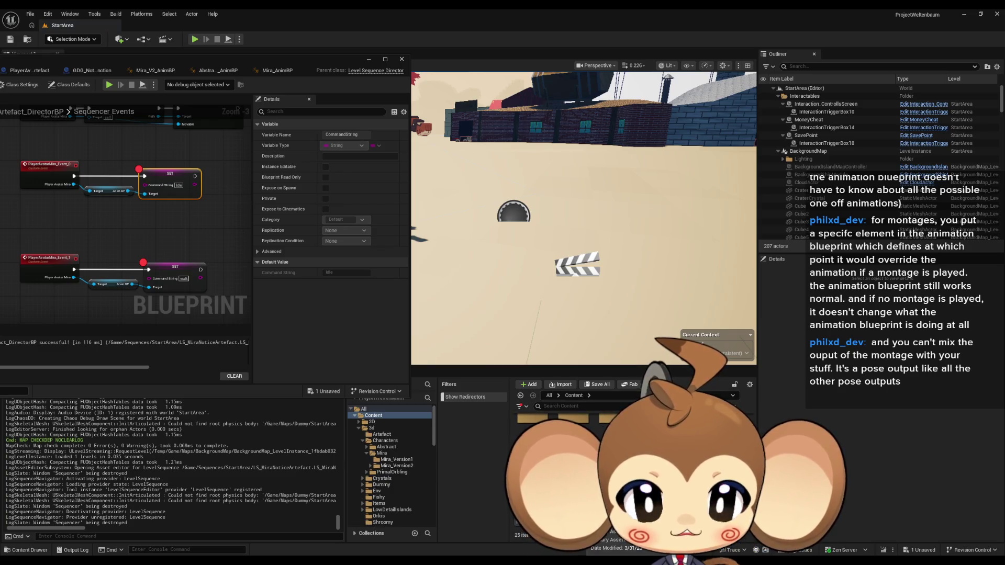
key(ctrl+shift+s)
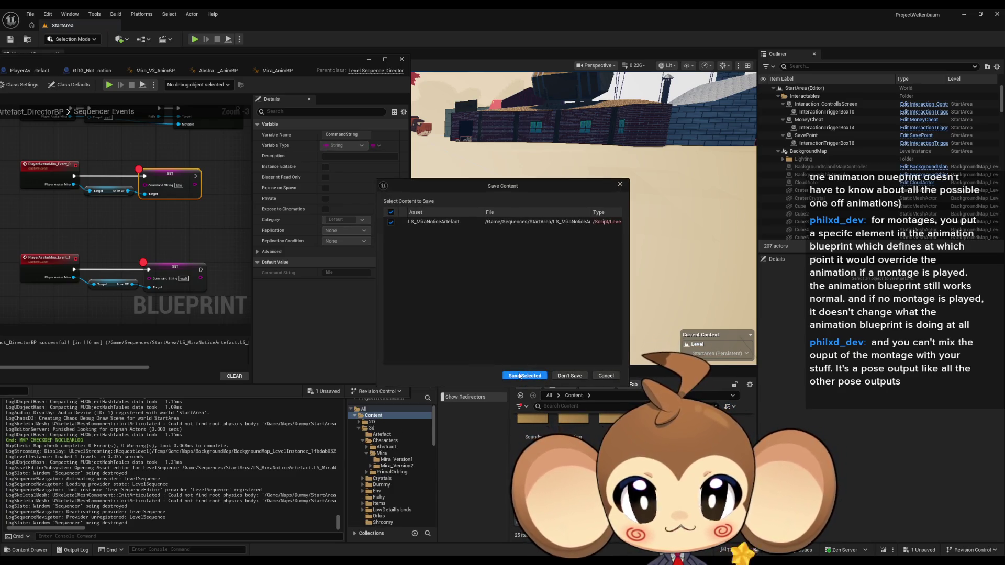
- Save the modified assets, start Play-In-Editor, and move the Blueprint window aside to reveal the game
click(519, 376)
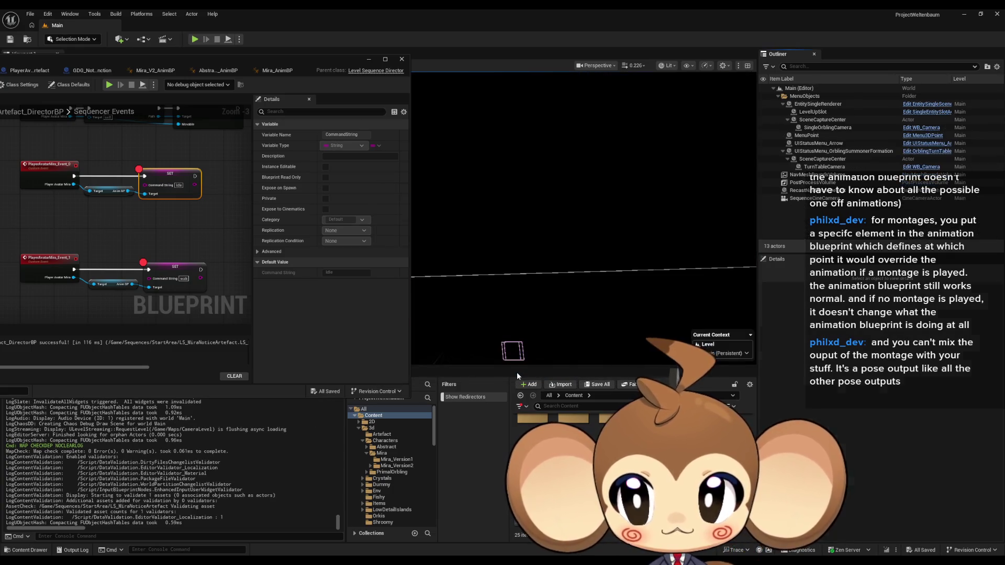
click(195, 40)
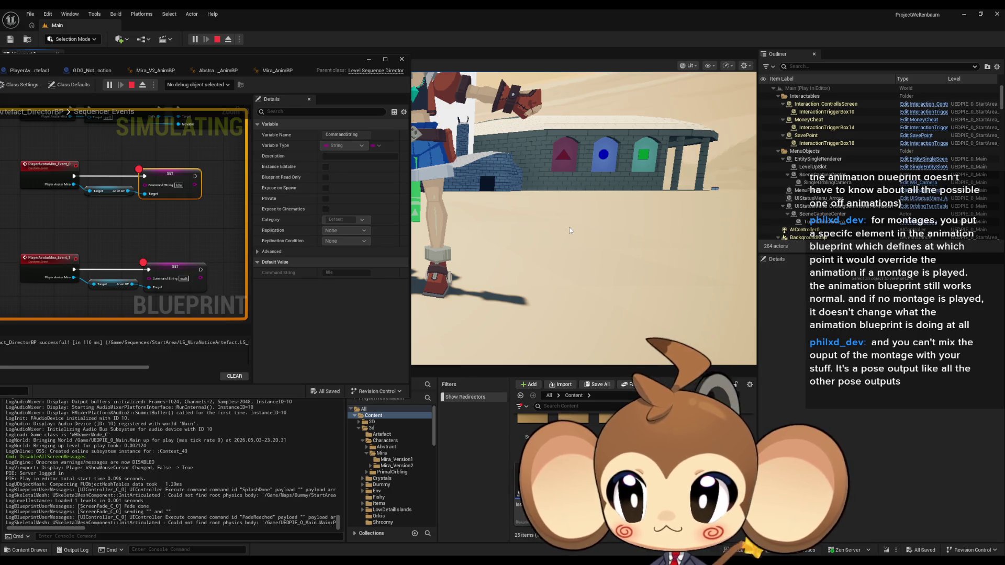
drag(315, 63, 207, 167)
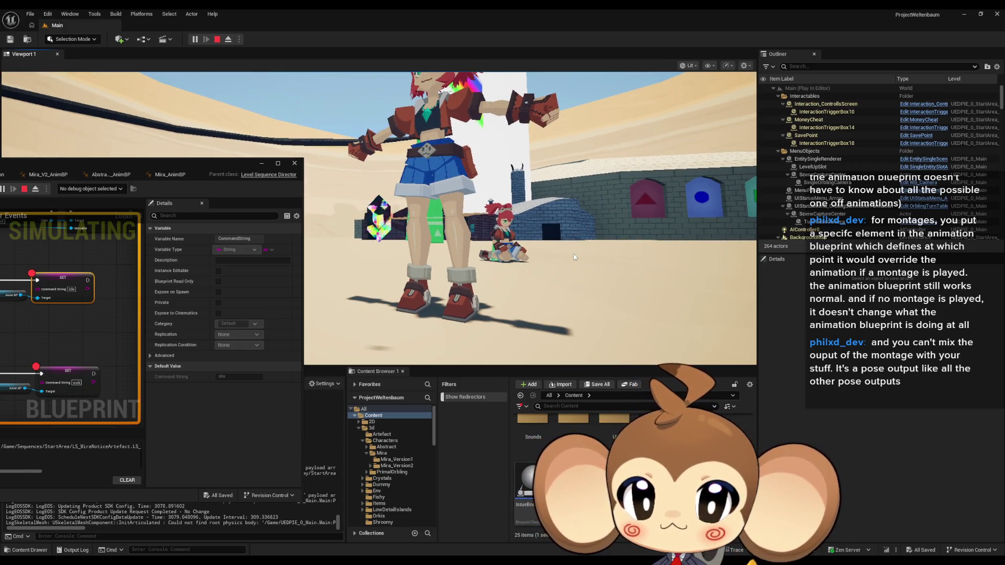
mouse_move(133, 165)
mouse_down()
mouse_move(372, 184)
mouse_move(341, 291)
mouse_up()
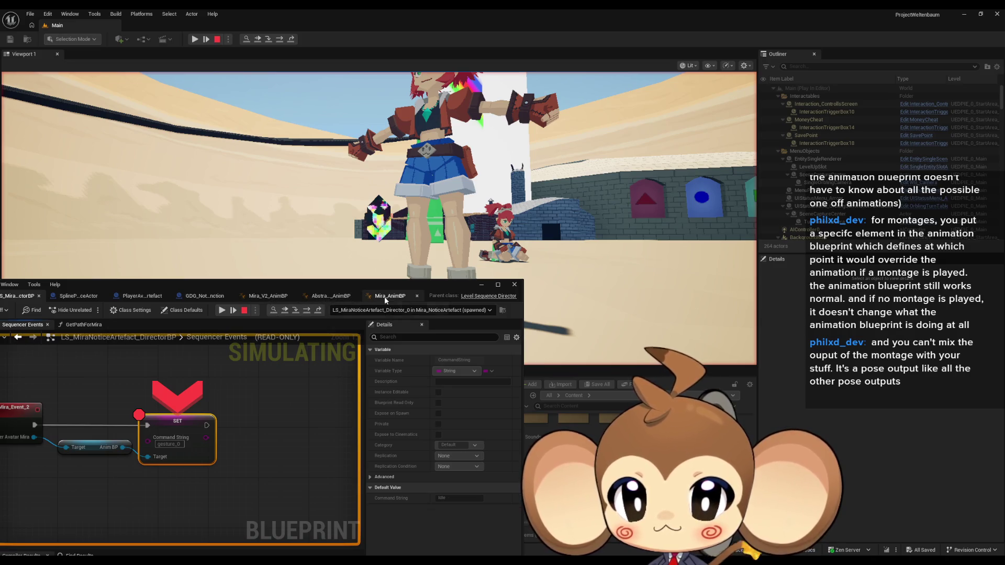
click(266, 297)
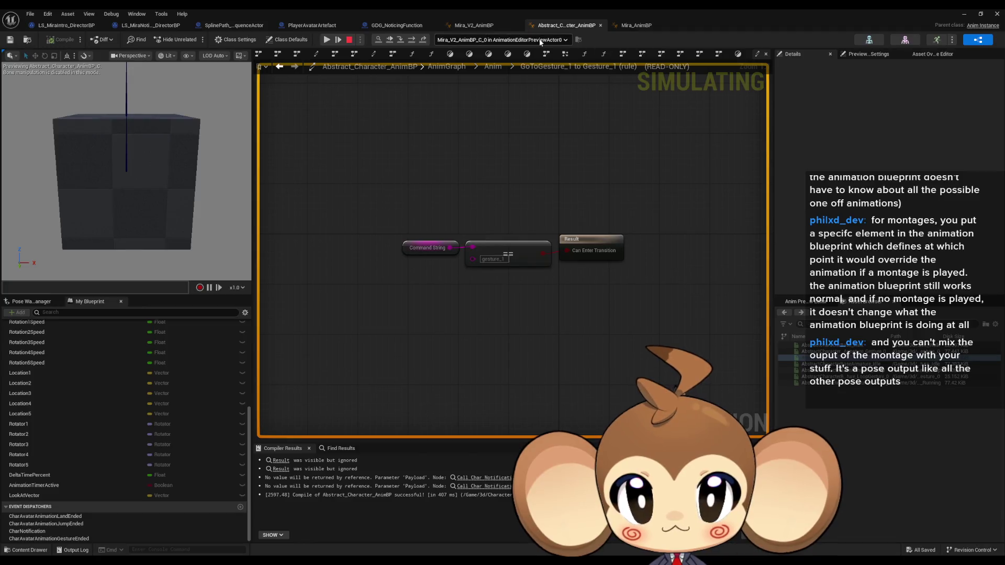
- Set the running PlayerAvatarMira0 as Abstract_Character_AnimBP's debug object
click(540, 40)
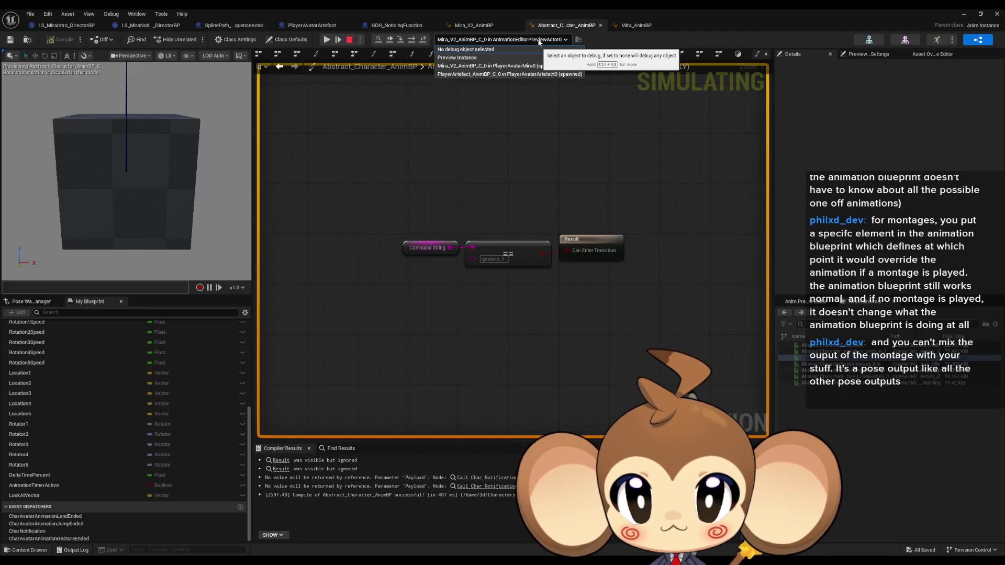
click(477, 67)
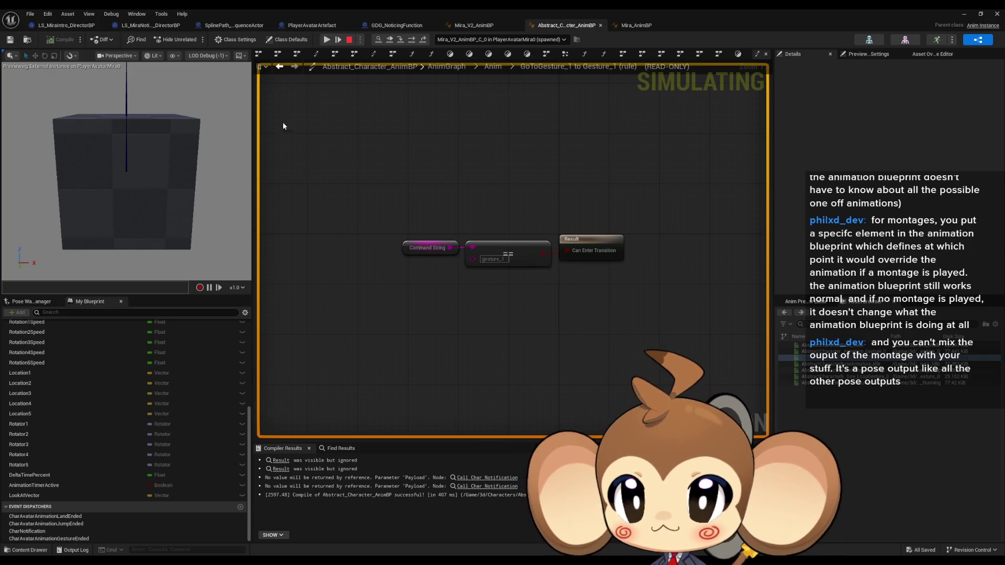
scroll(75, 370, up, 5)
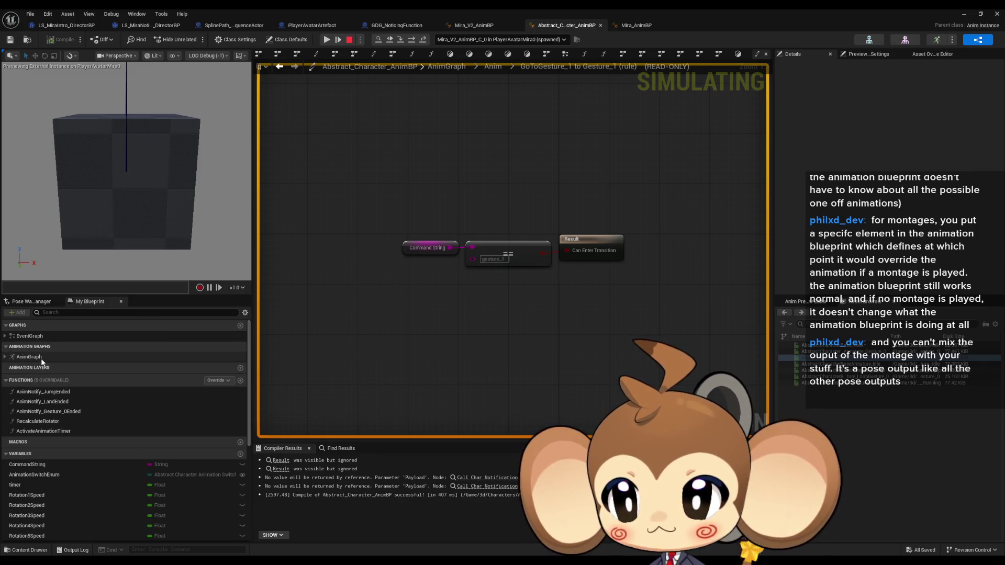
- Open the AnimGraph's Anim state machine and place the Blueprint window over the main editor
double_click(29, 357)
scroll(441, 200, up, 5)
mouse_move(414, 198)
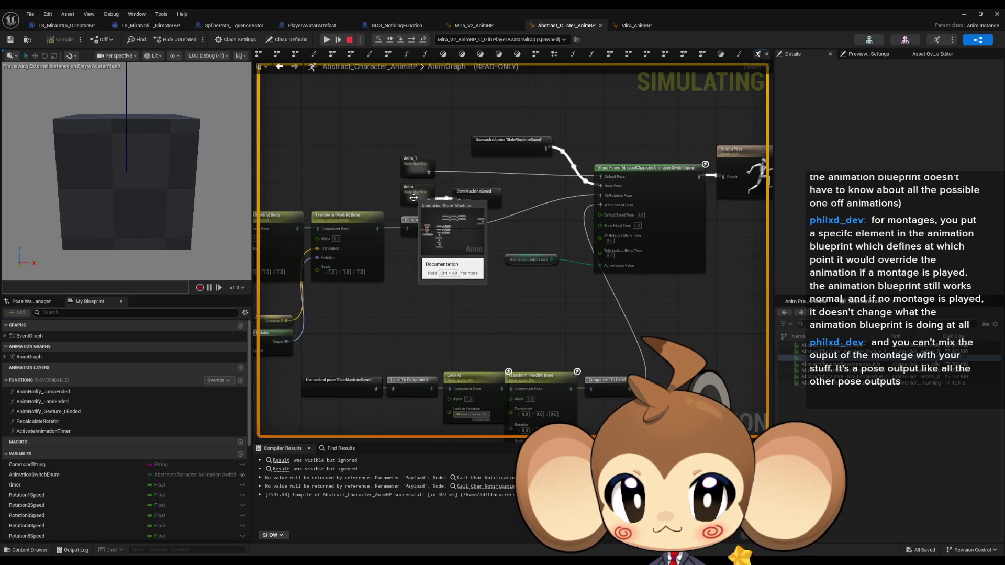
double_click(411, 198)
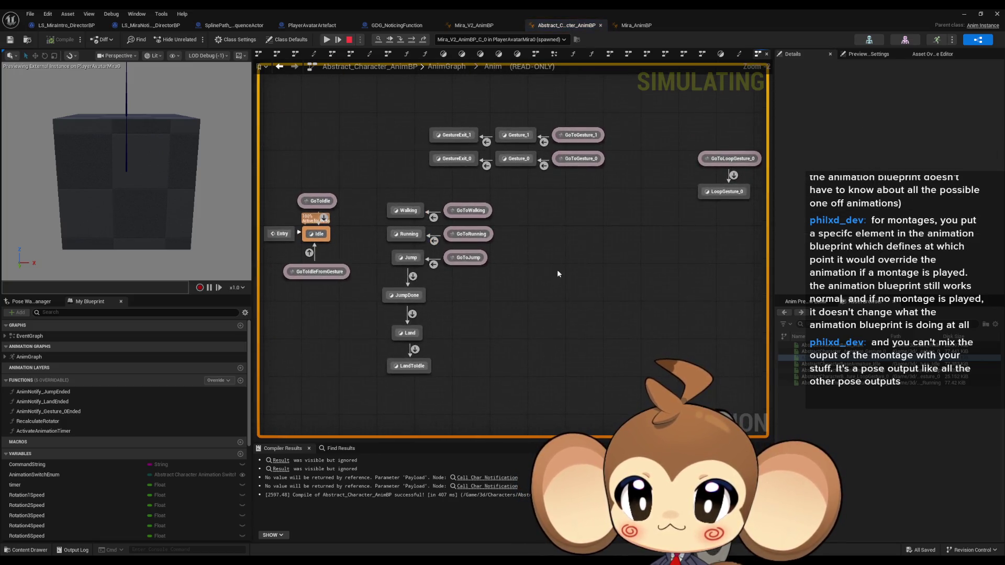
double_click(405, 12)
mouse_move(397, 287)
mouse_down()
mouse_move(471, 217)
mouse_move(535, 198)
mouse_move(523, 193)
mouse_up()
scroll(447, 339, down, 5)
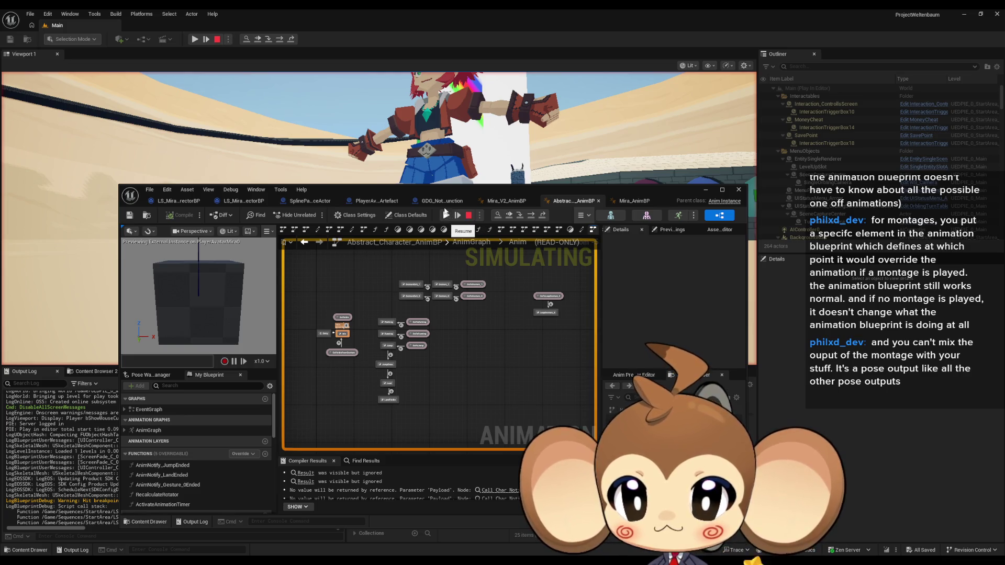
- Resume the paused game twice until Command String becomes walk, then stop Play-In-Editor
mouse_move(443, 187)
mouse_down()
mouse_move(345, 270)
mouse_move(352, 246)
mouse_move(341, 253)
mouse_move(333, 270)
mouse_move(344, 271)
mouse_up()
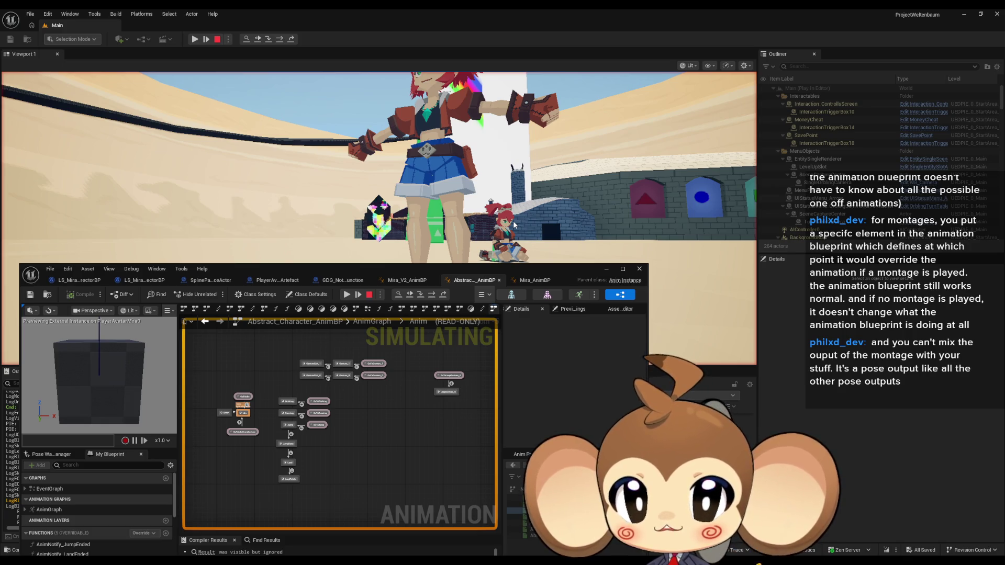
click(347, 295)
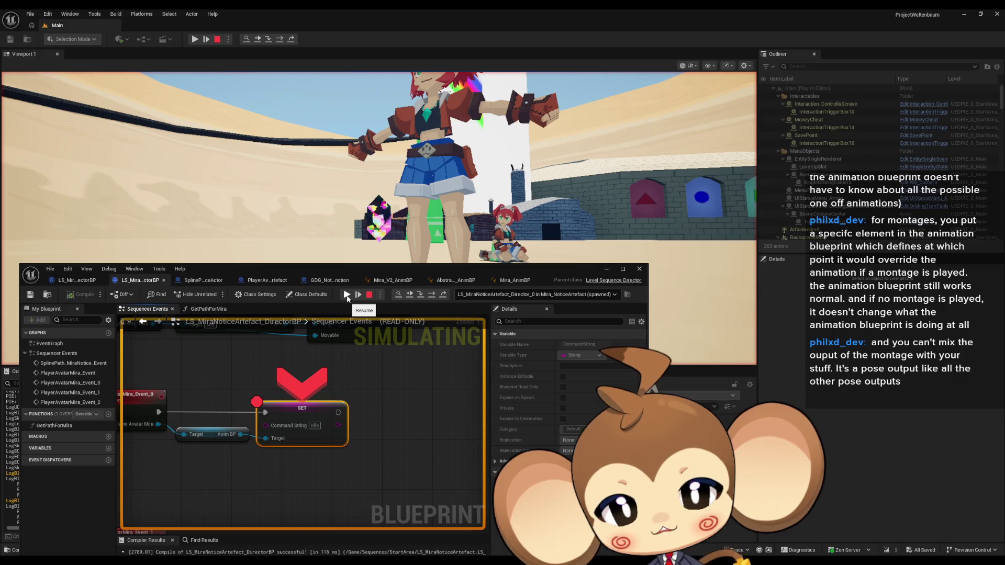
click(346, 295)
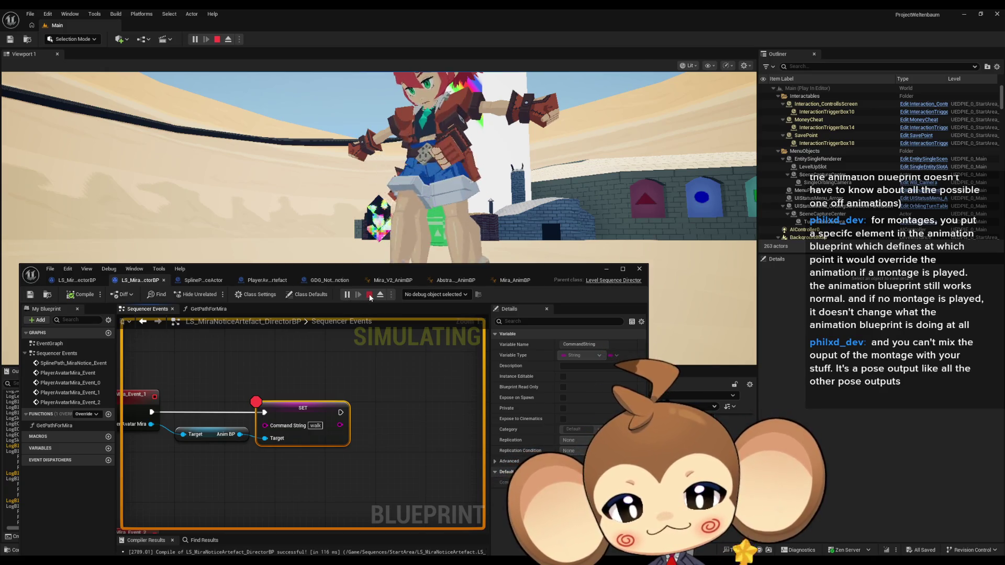
click(368, 294)
drag(481, 275, 545, 241)
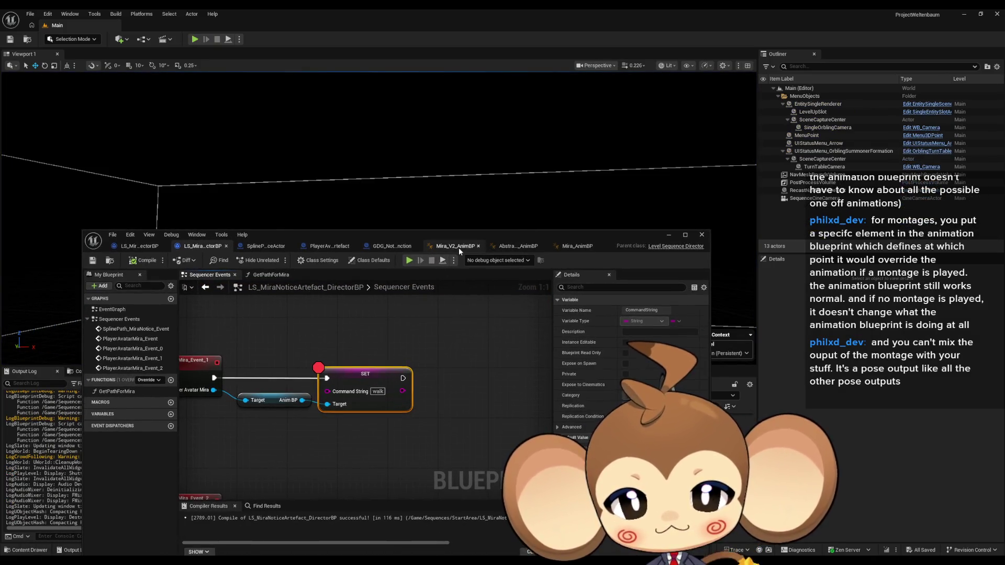
- In Abstract_Character_AnimBP, tick LoopGesture_0 in the GoToGesture_0 state alias
click(458, 247)
click(495, 249)
drag(466, 241, 502, 222)
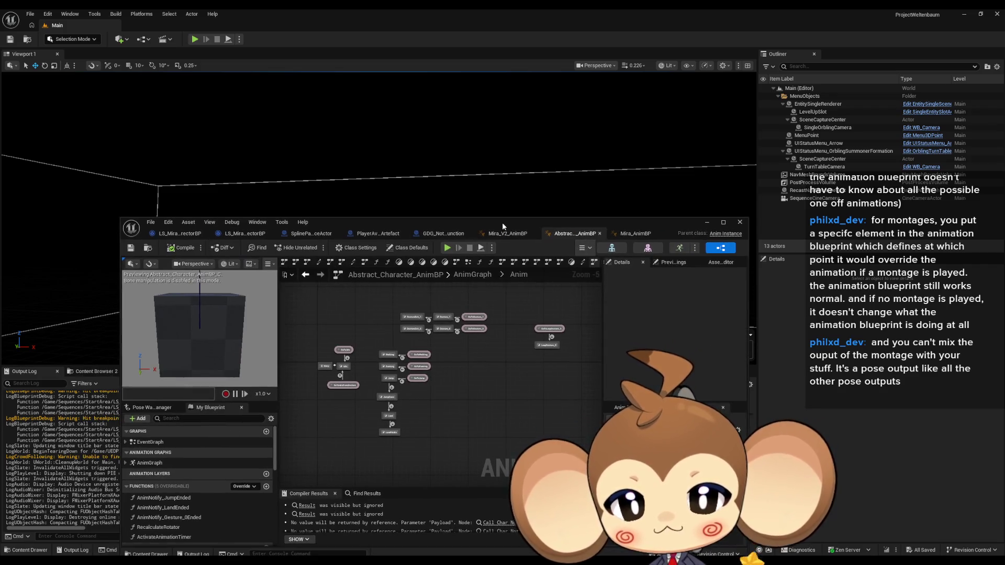
double_click(501, 222)
scroll(522, 325, up, 4)
scroll(523, 325, up, 1)
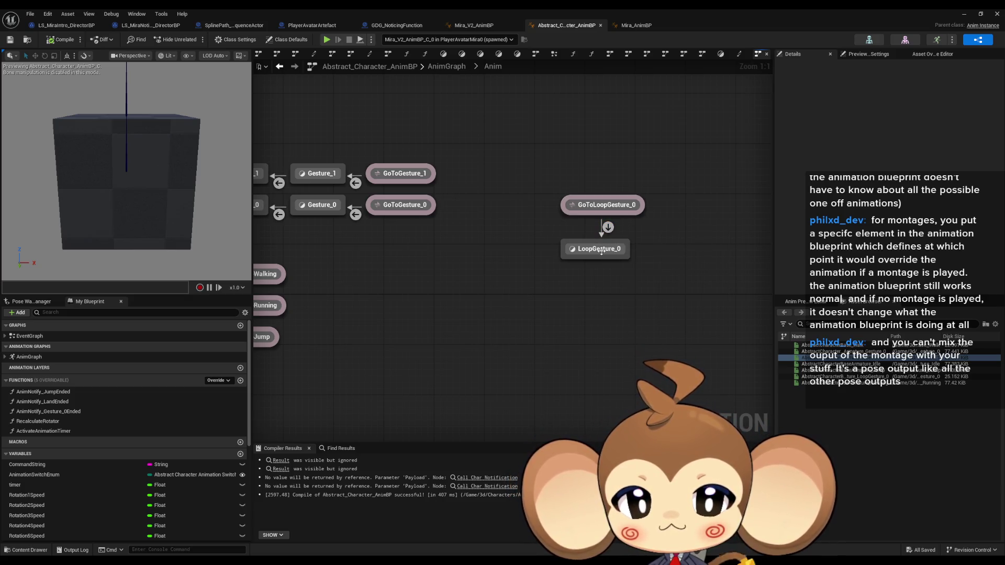
drag(603, 244, 447, 258)
click(575, 199)
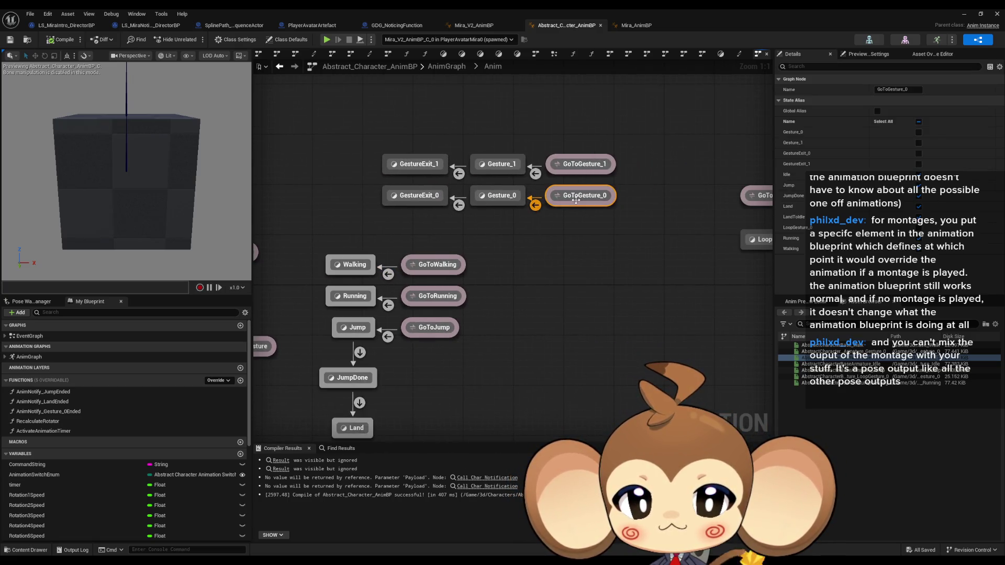
drag(576, 199, 440, 213)
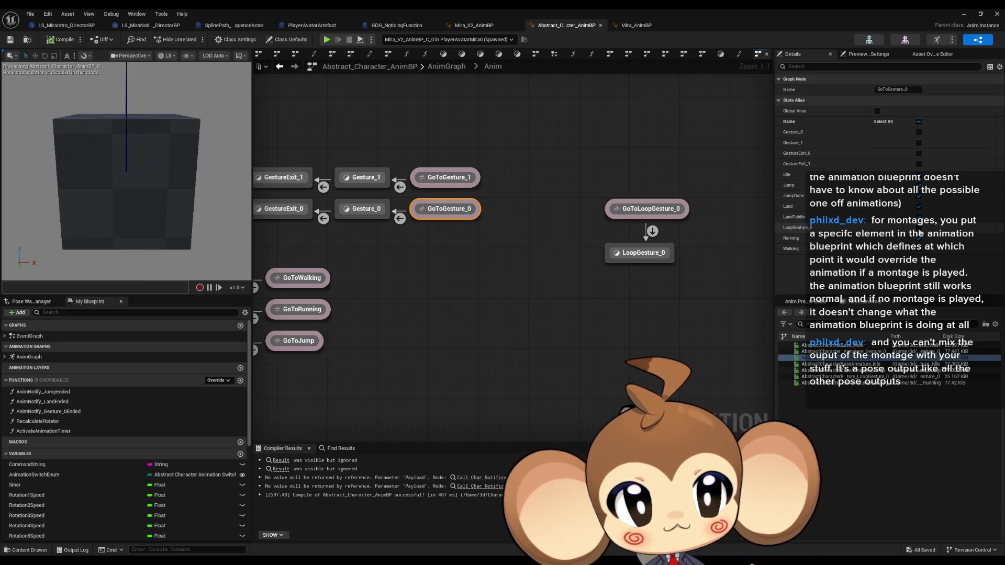
click(919, 228)
- Compile and save the anim blueprint with Ctrl+S, then minimize it to show the level
click(451, 179)
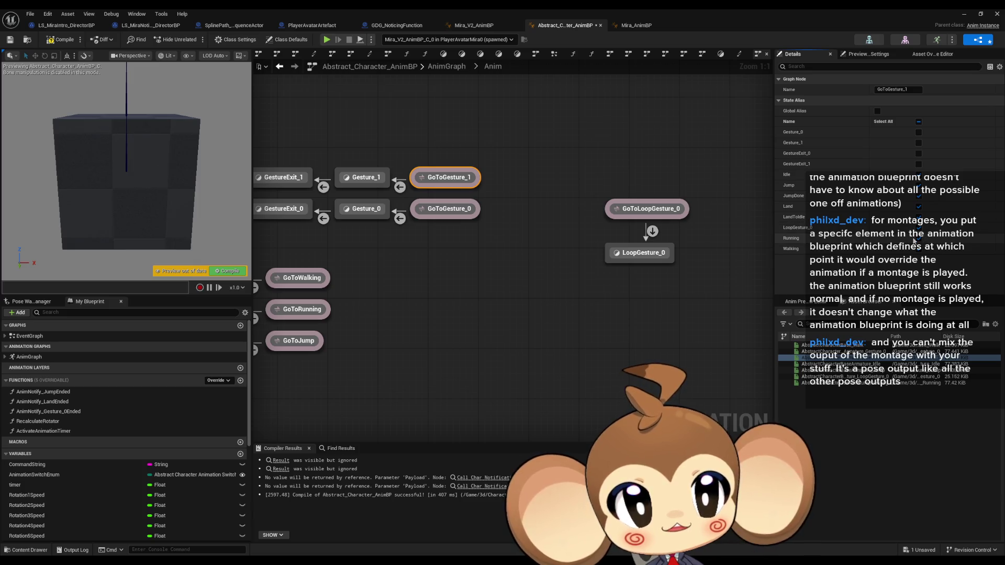
click(427, 269)
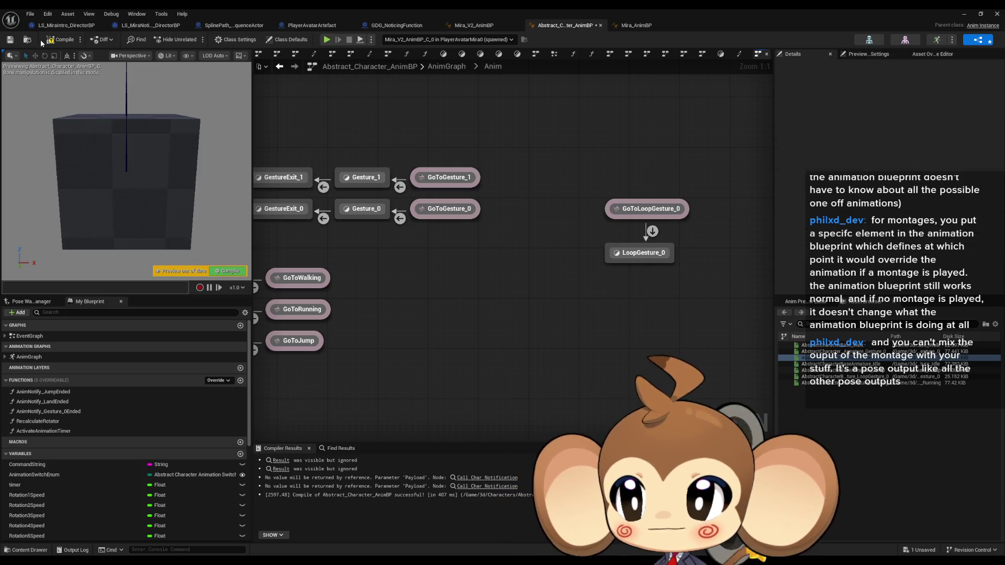
key(ctrl+s)
click(644, 256)
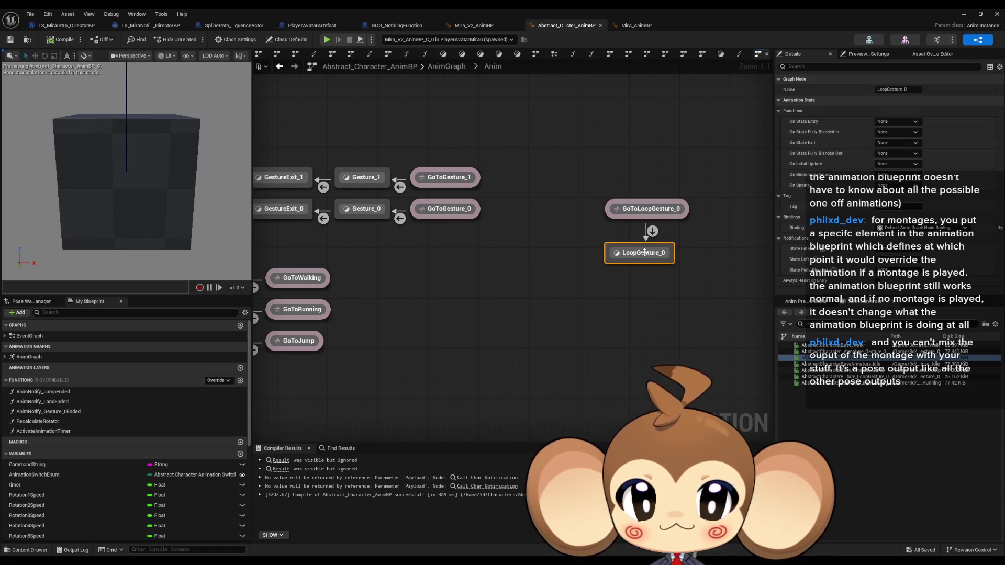
mouse_move(437, 280)
mouse_down()
mouse_move(608, 283)
mouse_move(523, 278)
mouse_up()
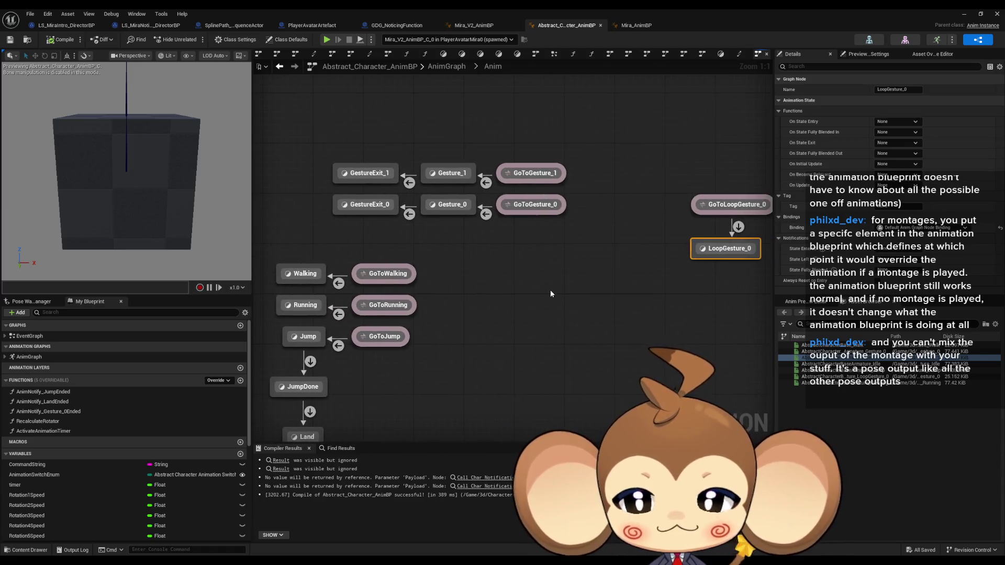
click(567, 127)
click(965, 16)
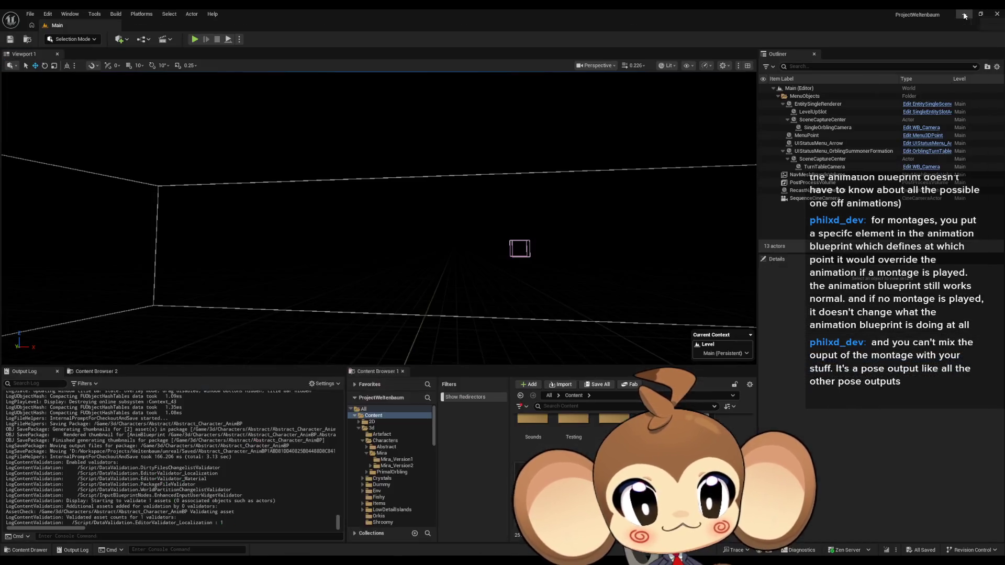
- Start another Play-In-Editor test and bring up the LS_MiraNoticeArtefact_DirectorBP blueprint
click(196, 40)
mouse_move(468, 533)
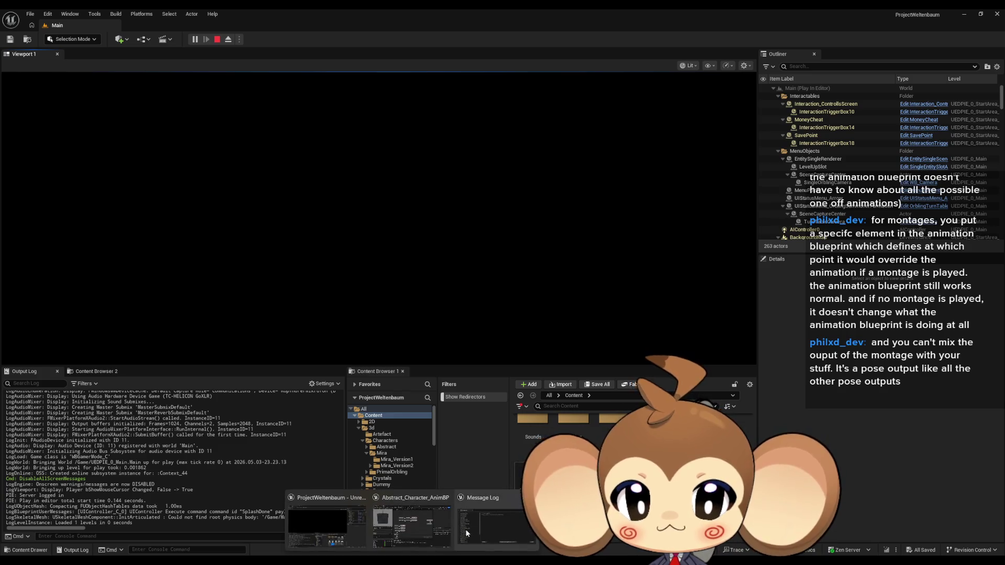
click(419, 528)
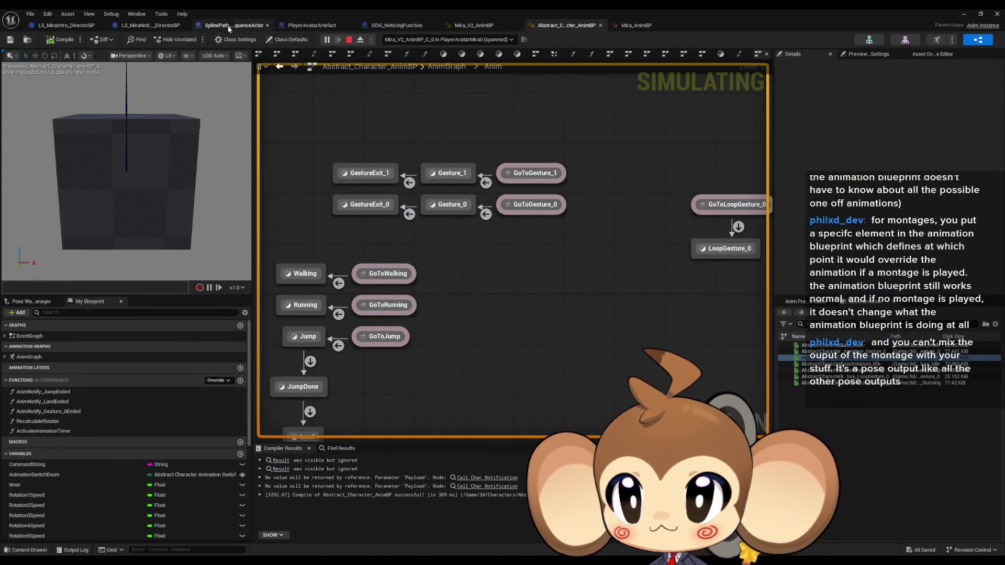
click(467, 26)
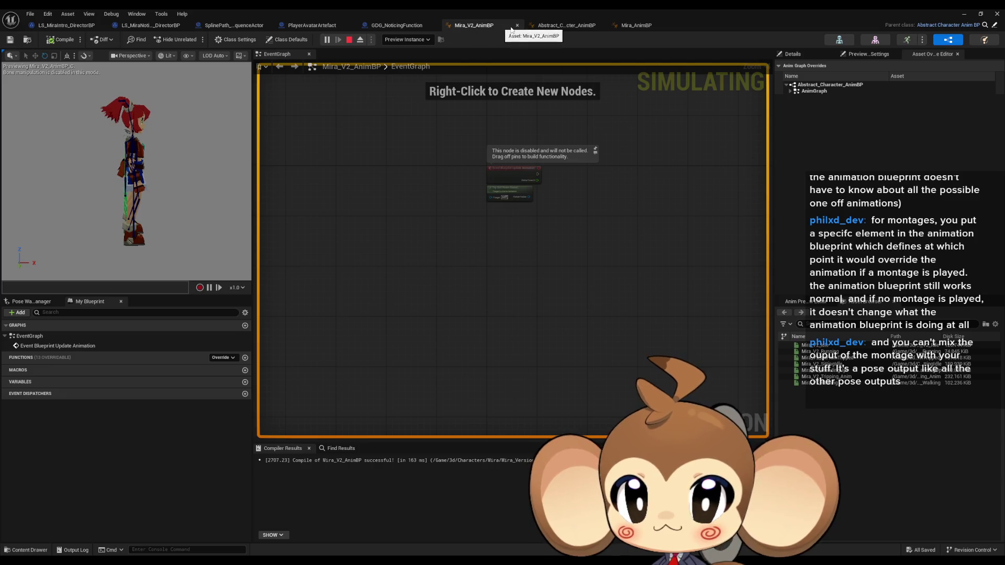
click(551, 26)
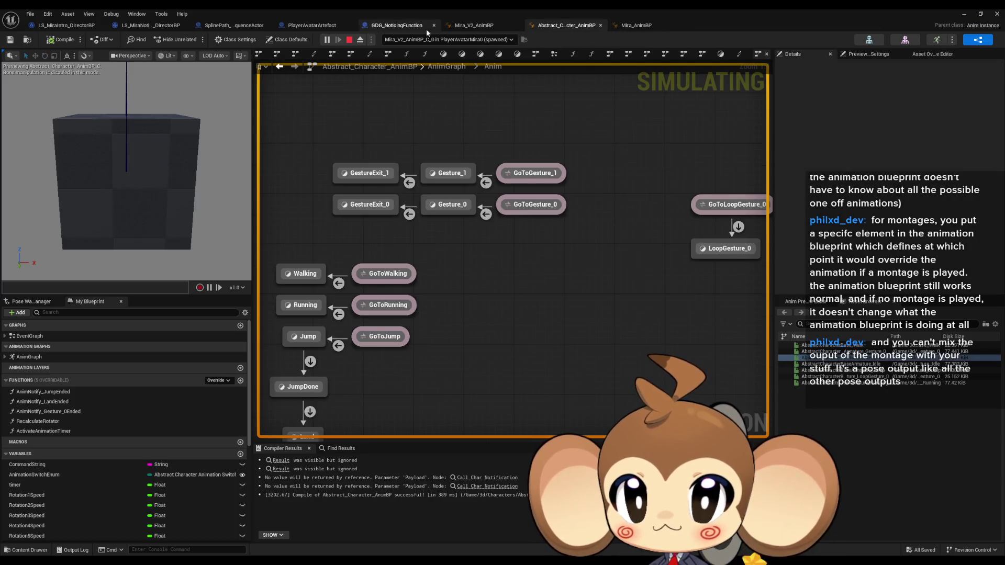
click(144, 26)
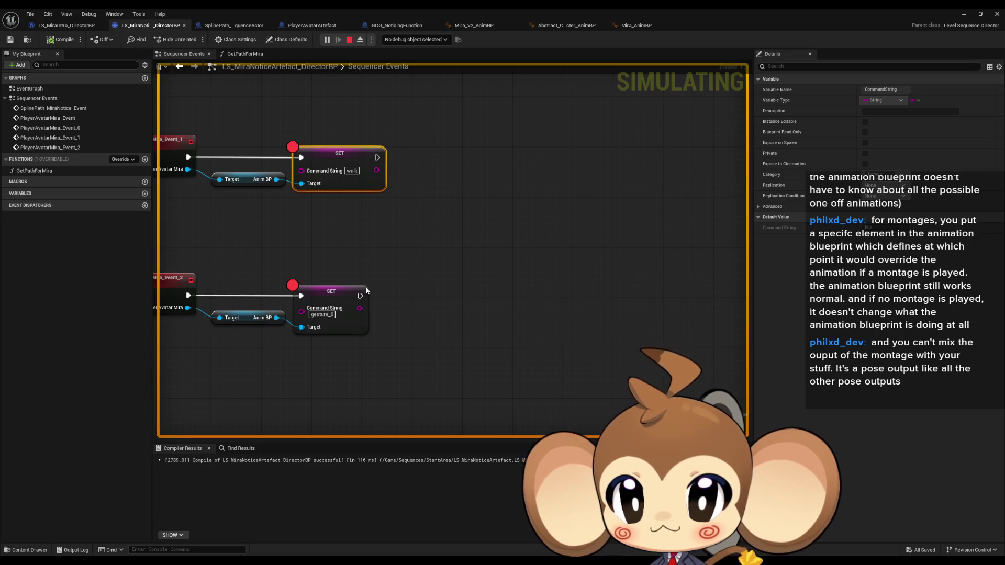
- Remove the breakpoints from the lower and upper SET nodes in Sequencer Events
right_click(332, 291)
click(371, 464)
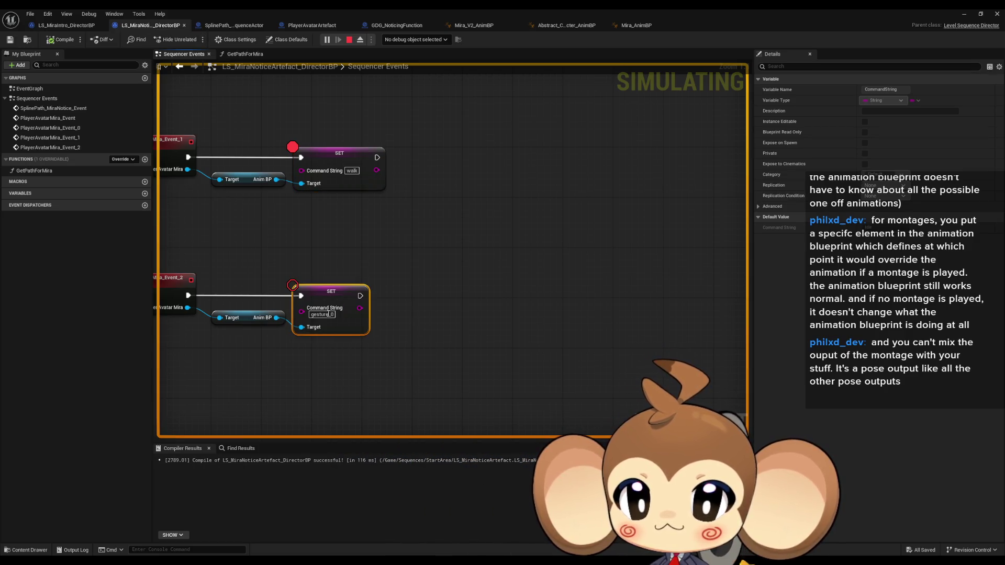
right_click(322, 292)
click(370, 465)
drag(374, 191, 431, 366)
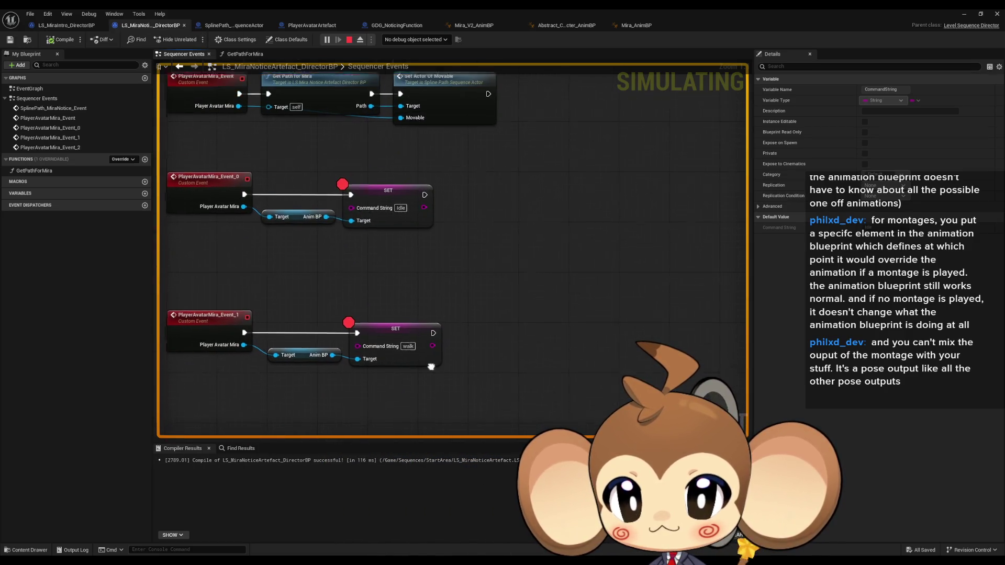
right_click(400, 337)
click(424, 296)
right_click(373, 202)
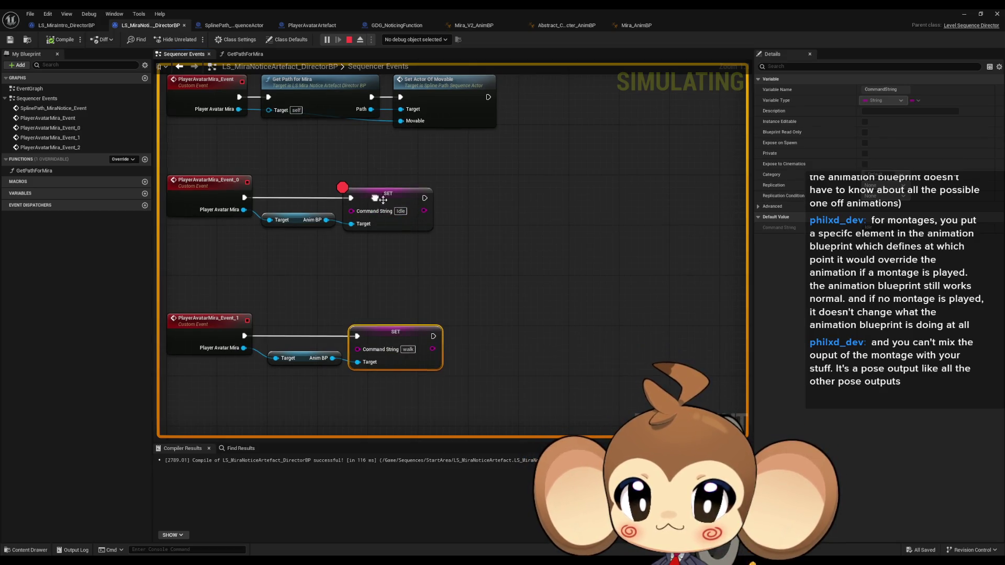
click(413, 367)
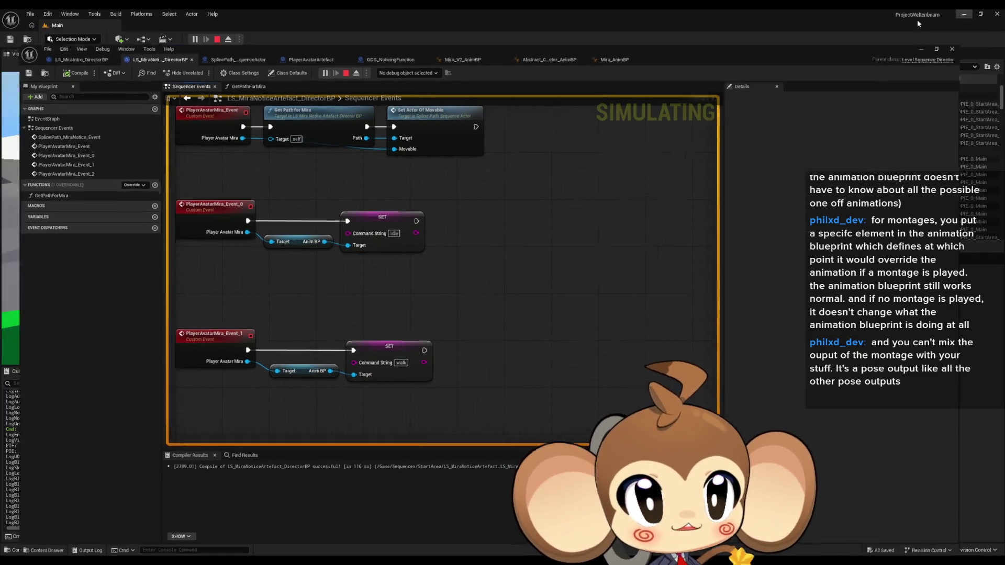
- Resume with F5, stop play, and set Abstract_Character_AnimBP's window beside the level editor
key(F5)
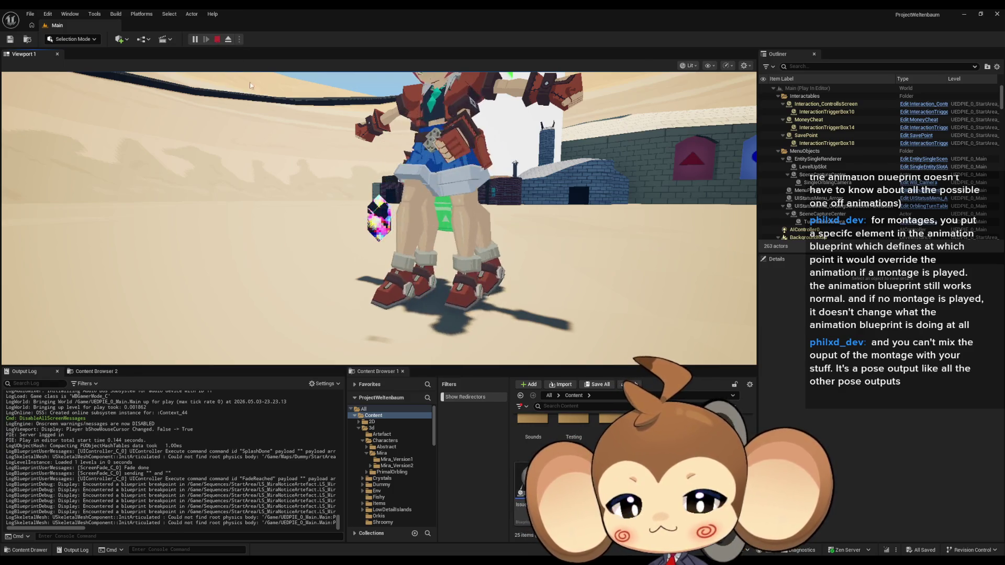
click(217, 39)
click(429, 520)
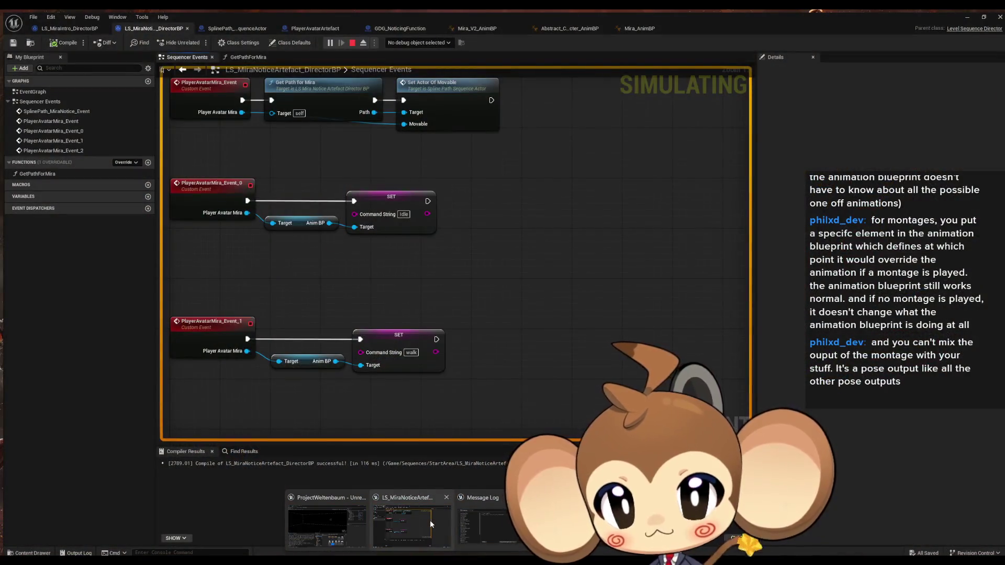
click(561, 27)
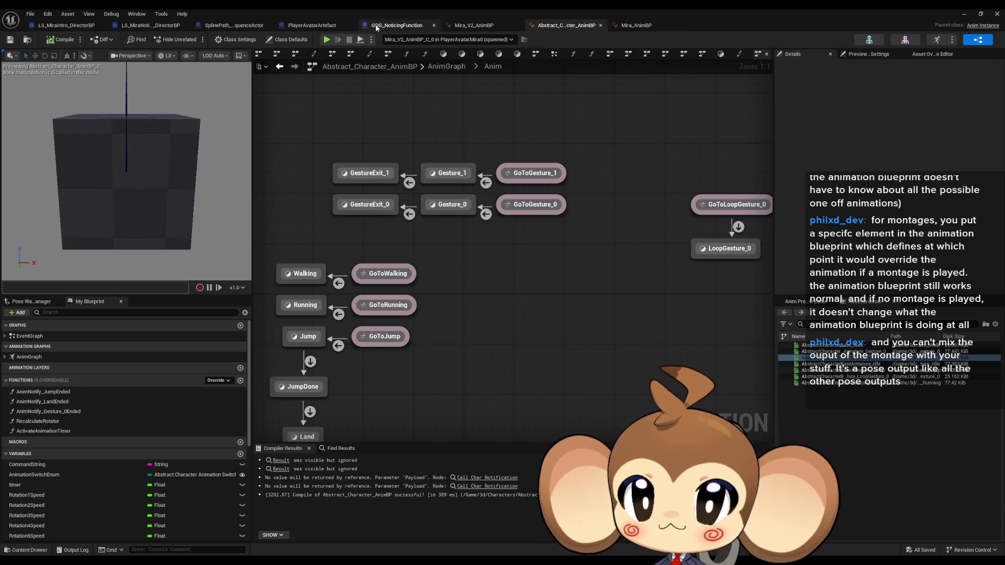
mouse_move(436, 8)
mouse_down()
mouse_move(612, 230)
mouse_move(251, 196)
mouse_up()
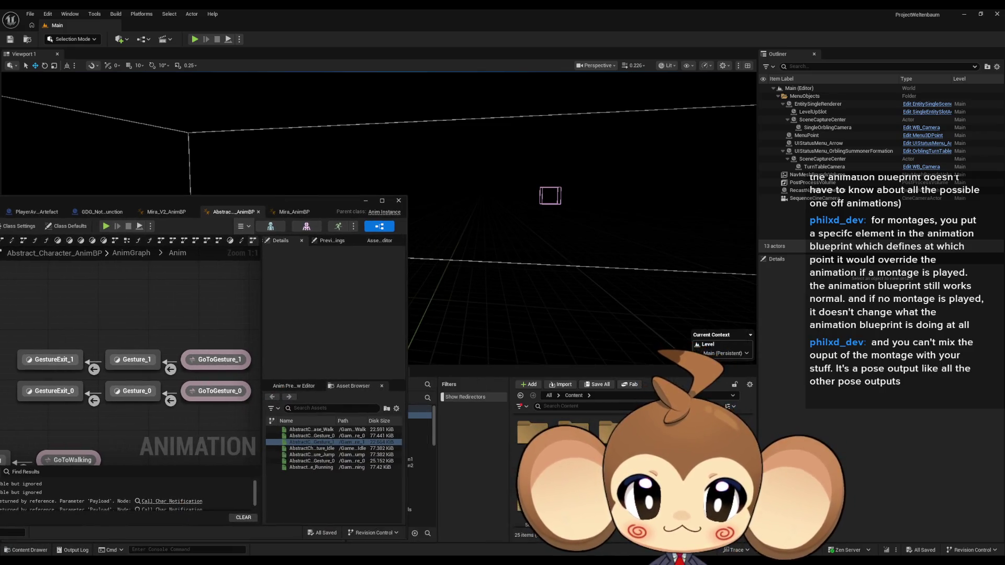
- Open the level sequence, scrub to 0.25 s and add a key on Mira's Events track
double_click(607, 439)
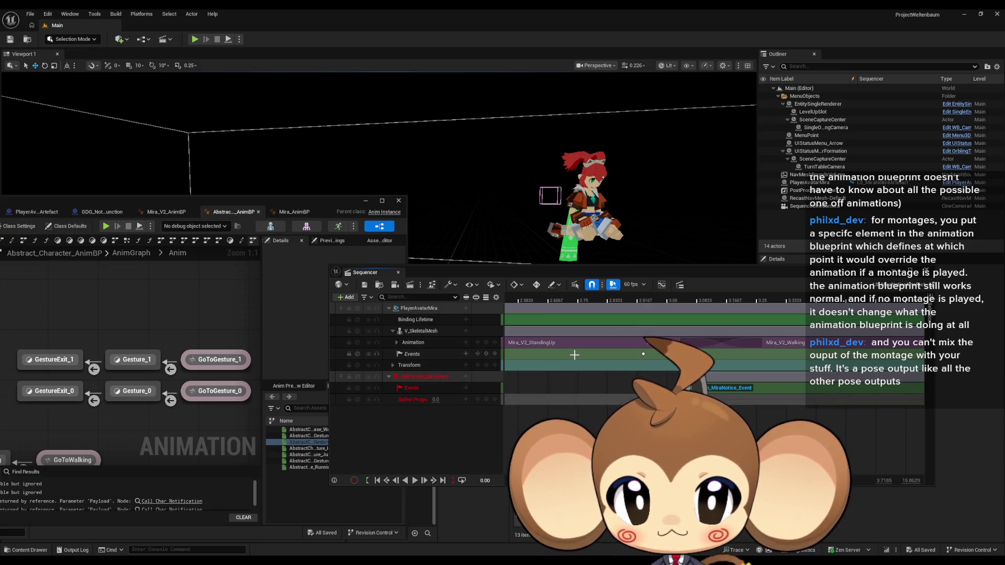
scroll(578, 364, up, 3)
scroll(572, 365, up, 2)
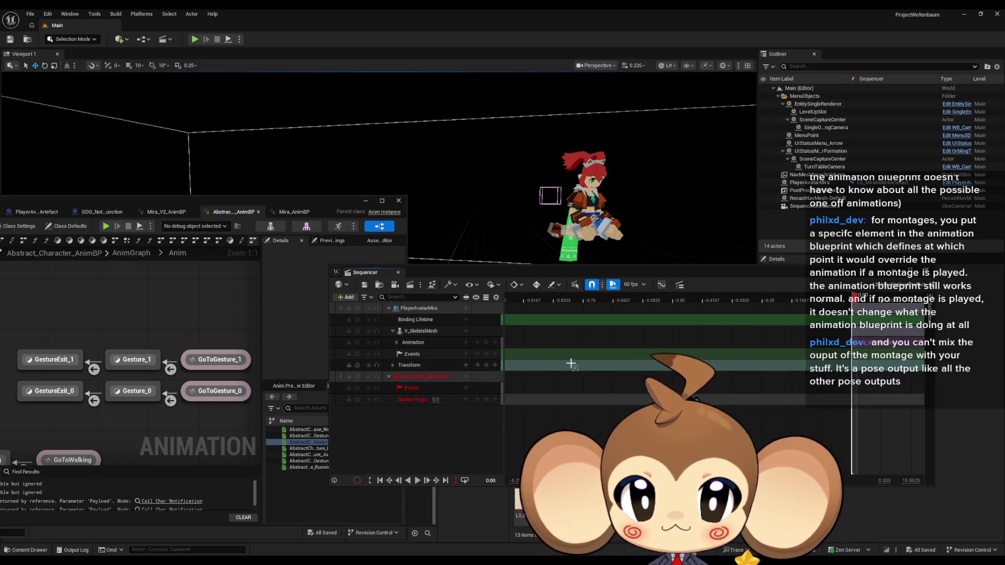
drag(646, 297, 735, 298)
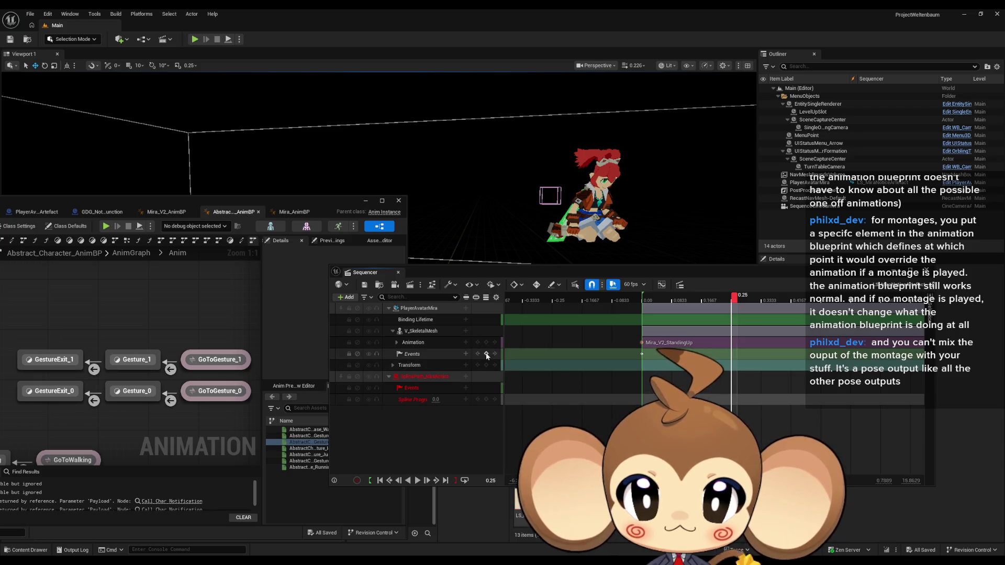
click(487, 356)
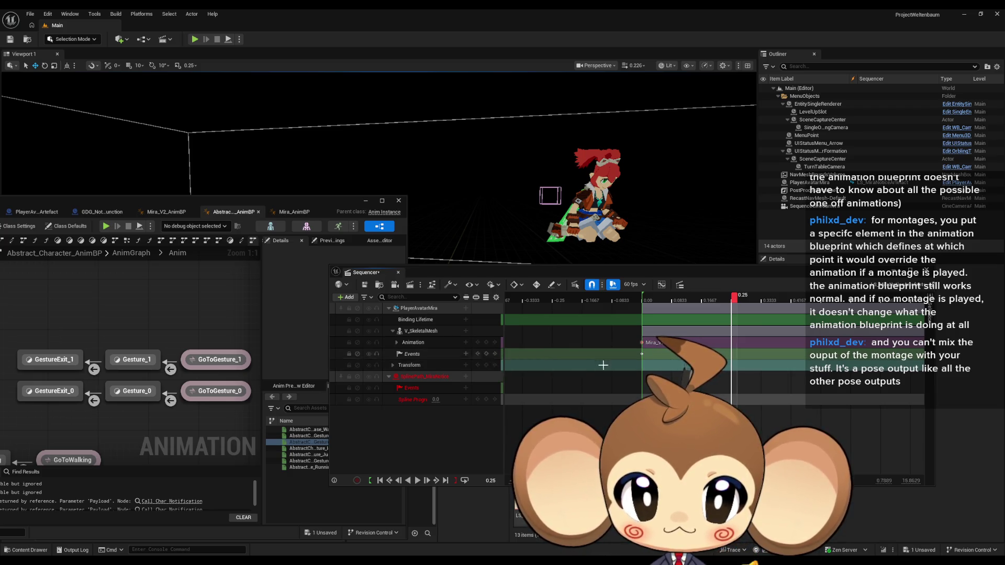
- Inspect the binding options of the existing event key at 2.9333 s
scroll(732, 360, right, 5)
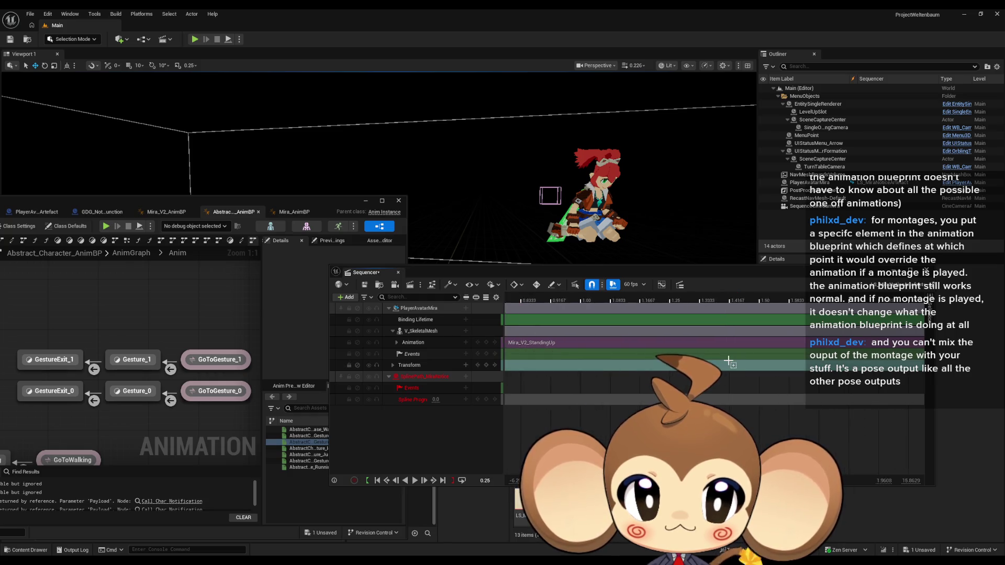
scroll(728, 361, right, 2)
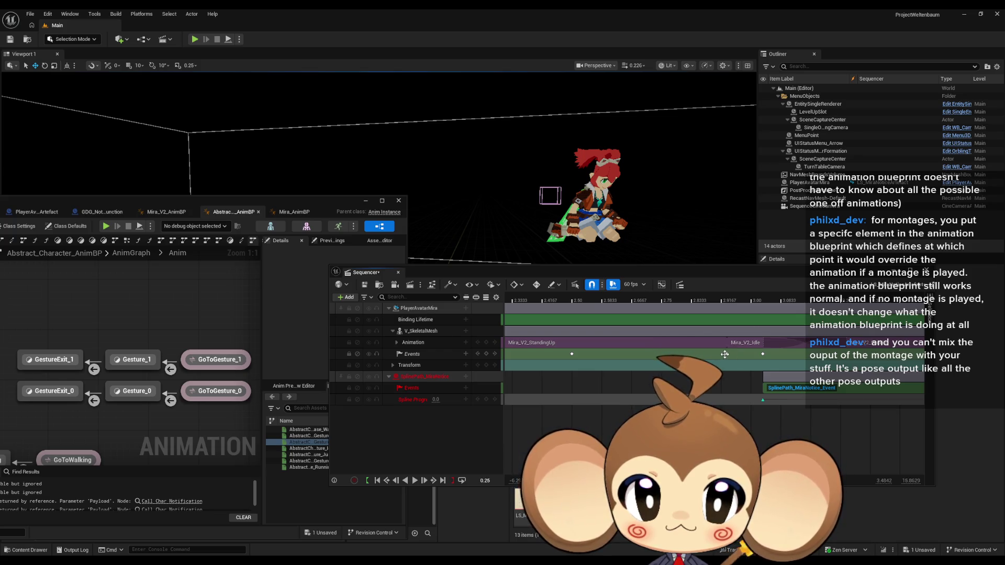
click(726, 354)
right_click(728, 354)
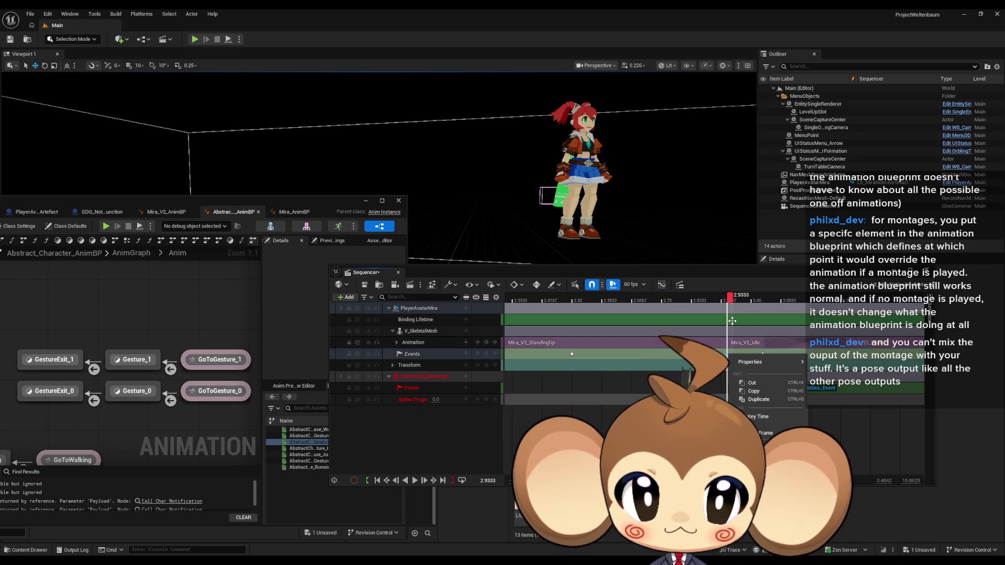
mouse_move(751, 366)
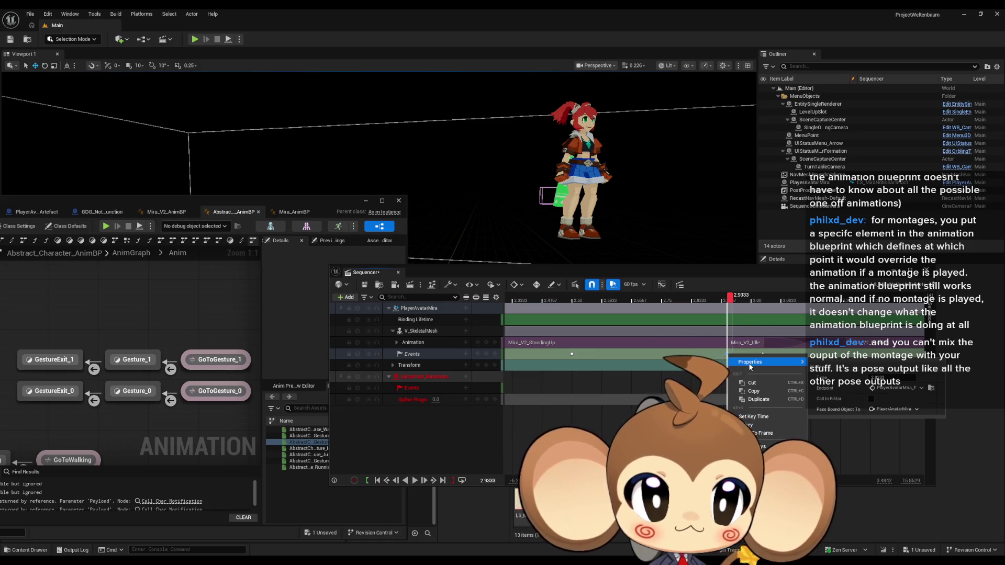
click(887, 390)
click(922, 390)
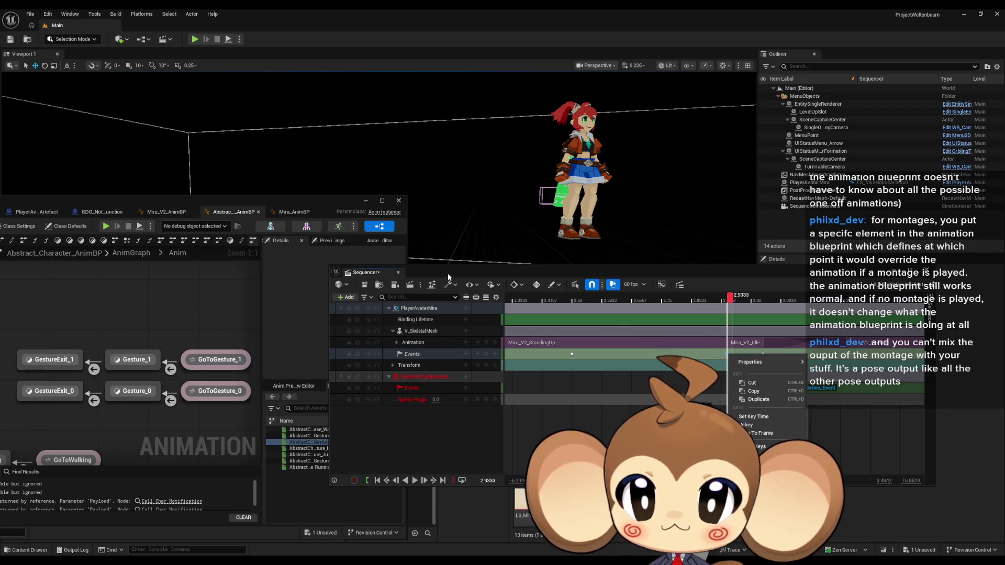
- Bind the new 0.25 s event key to PlayerAvatarMira_Event_0
drag(10, 201, 166, 203)
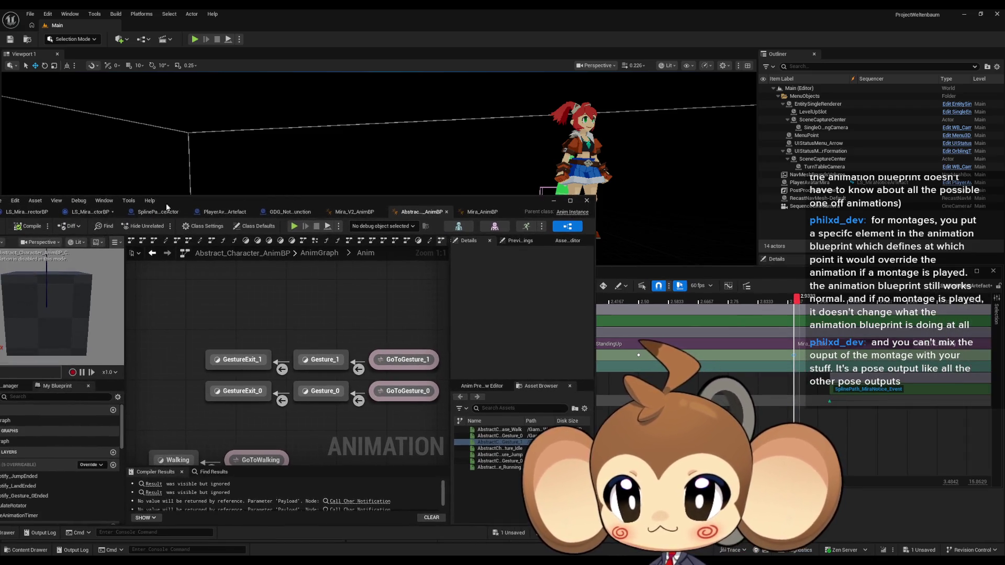
click(68, 212)
drag(124, 383, 187, 358)
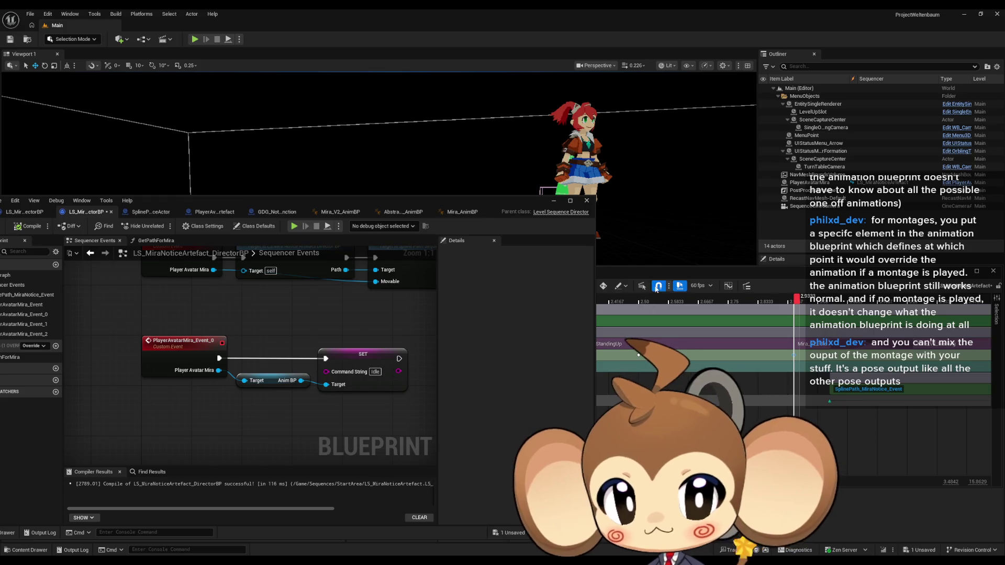
click(656, 288)
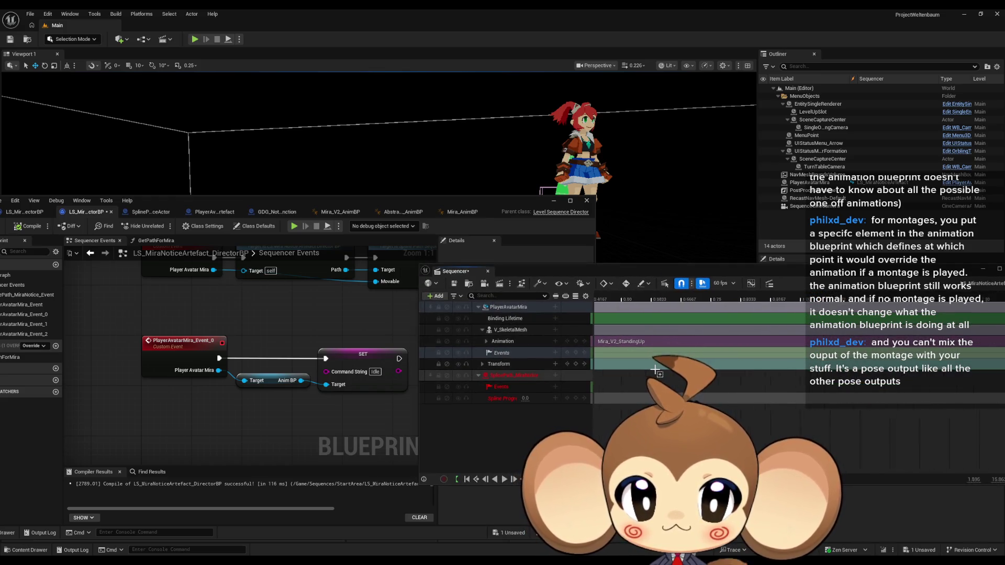
drag(654, 370, 920, 350)
click(904, 355)
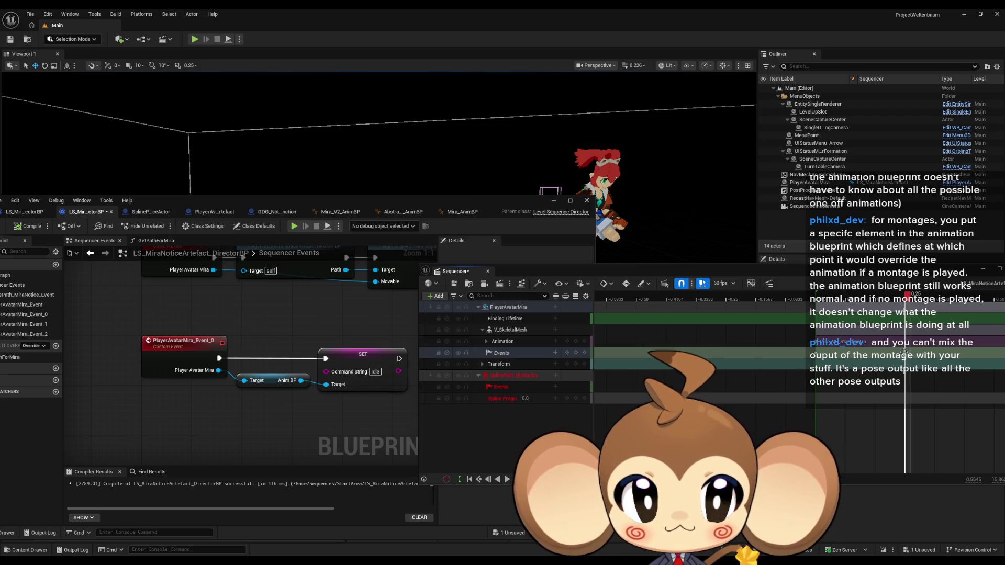
right_click(904, 352)
mouse_move(935, 361)
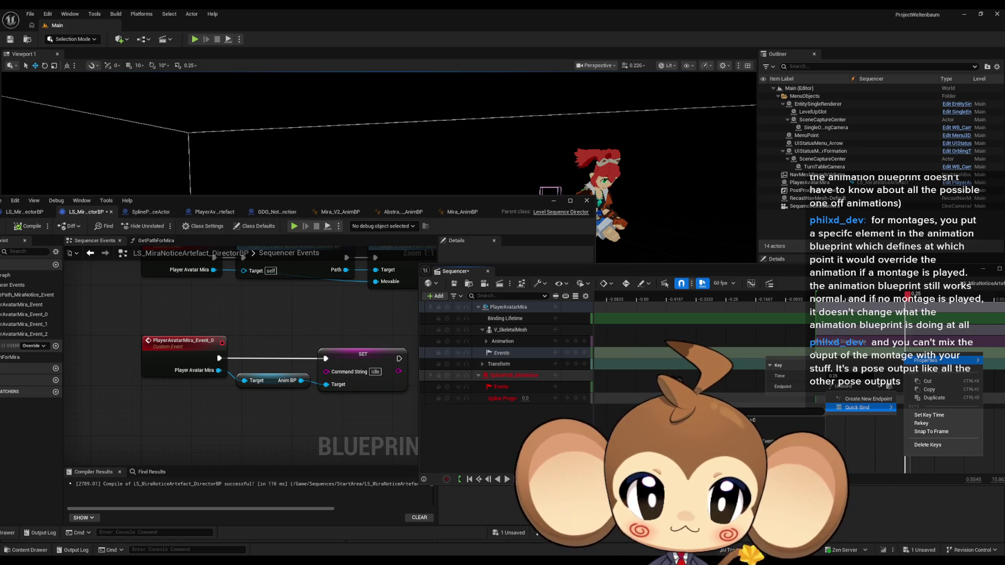
click(183, 341)
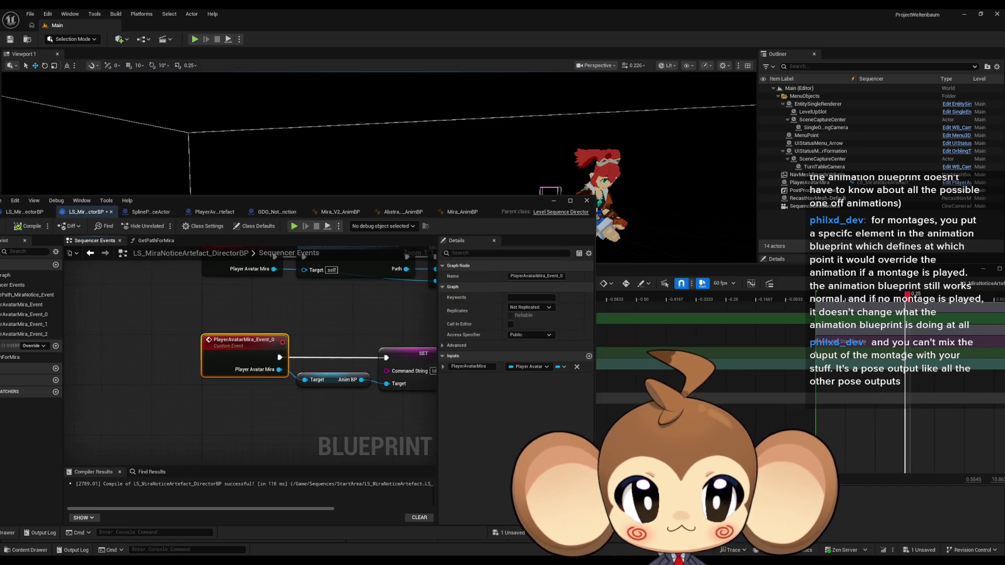
- Save the level sequence, close Sequencer, and launch Play-In-Editor with Alt+P
drag(380, 324, 285, 324)
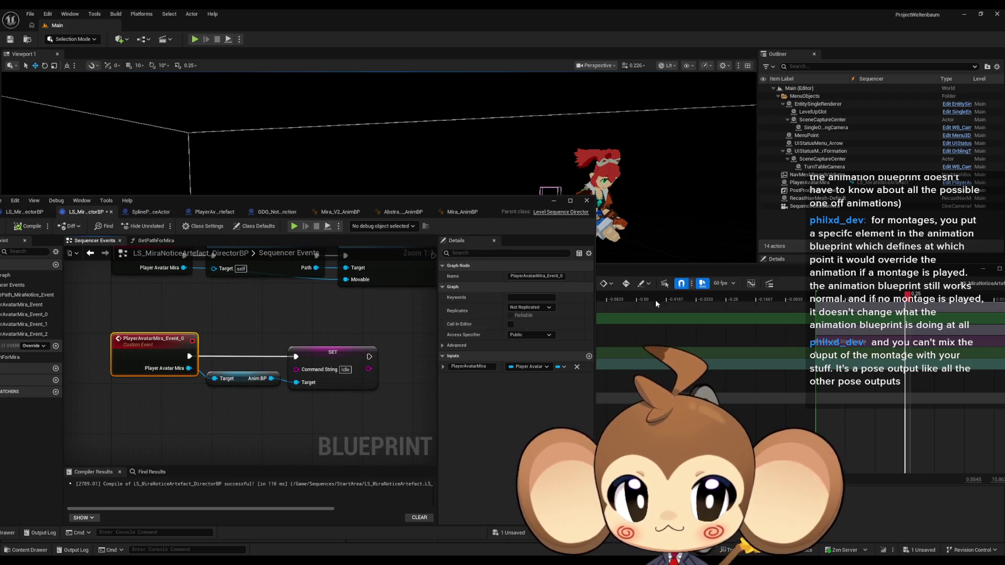
click(602, 290)
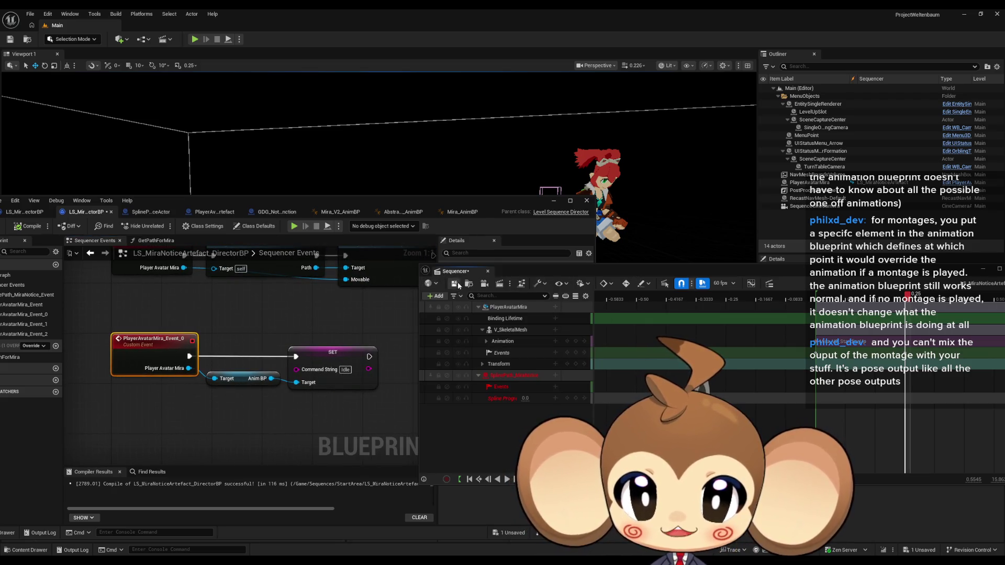
click(455, 283)
drag(523, 271, 320, 304)
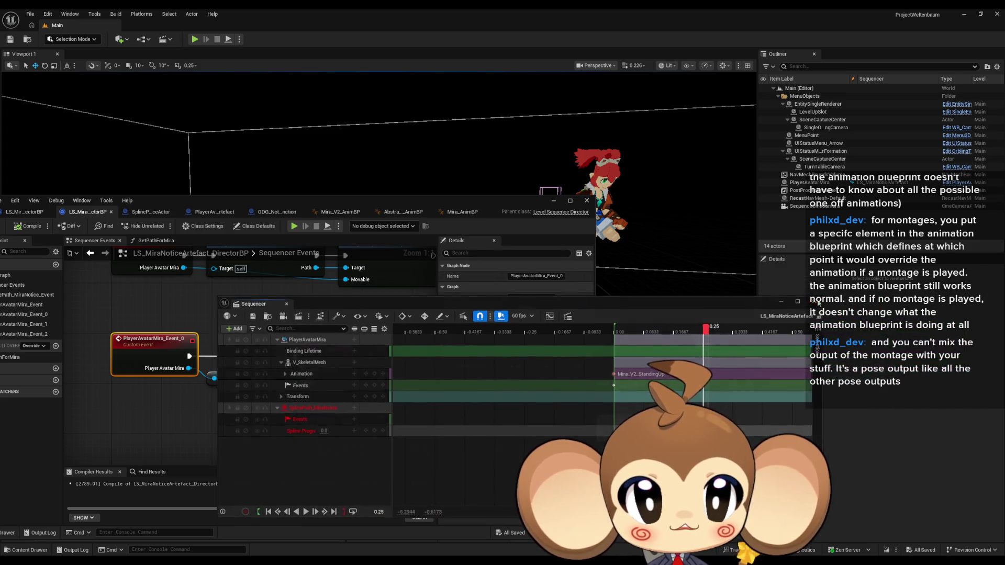
click(818, 302)
key(alt+p)
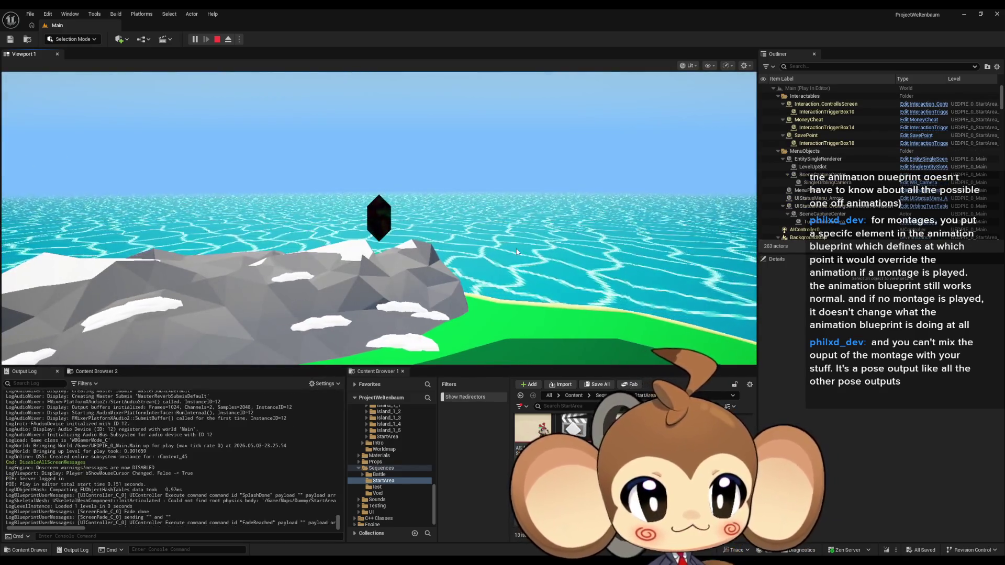
- Watch Mira's gestures in fullscreen immersive play, then restore the layout and stop the session
key(F11)
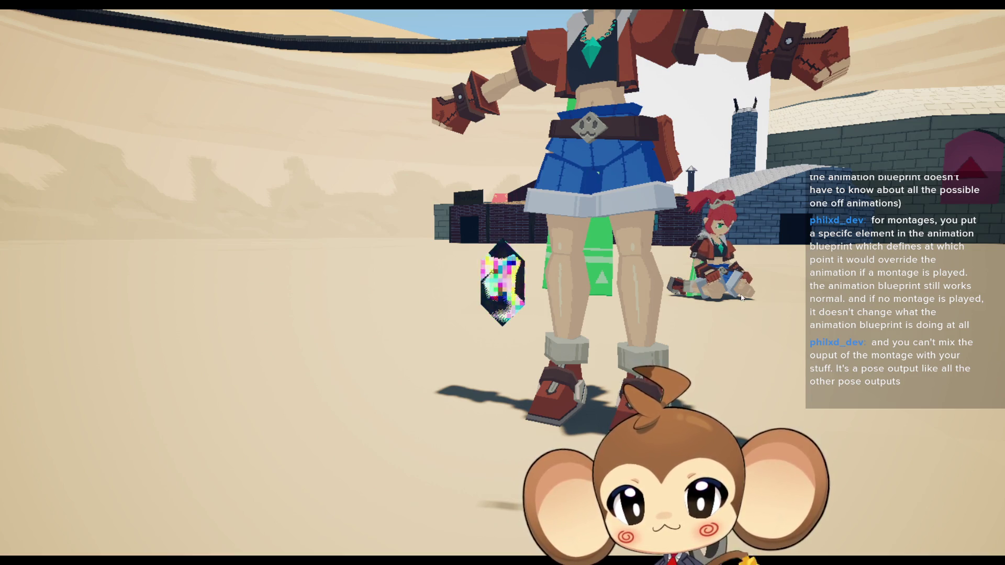
key(F11)
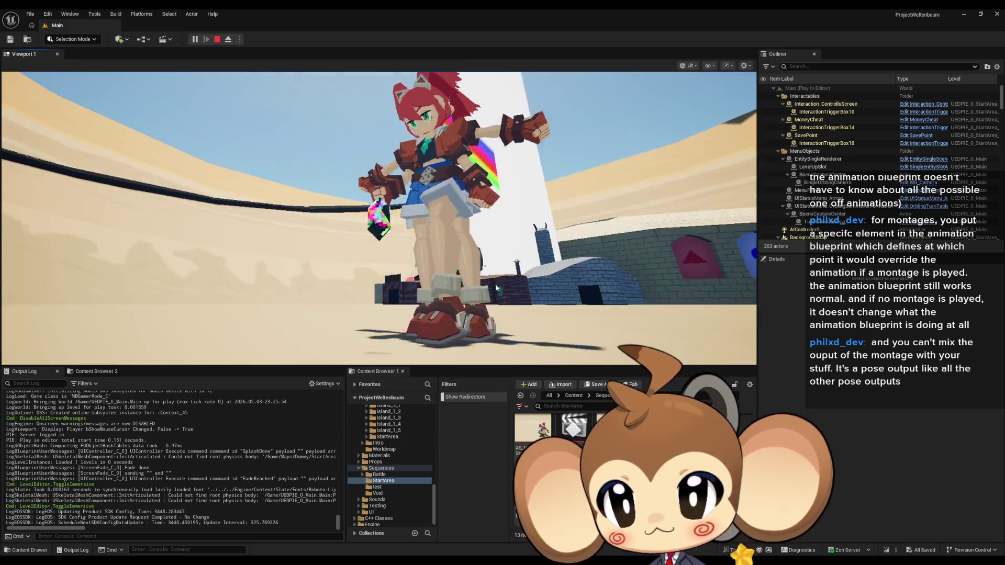
click(218, 40)
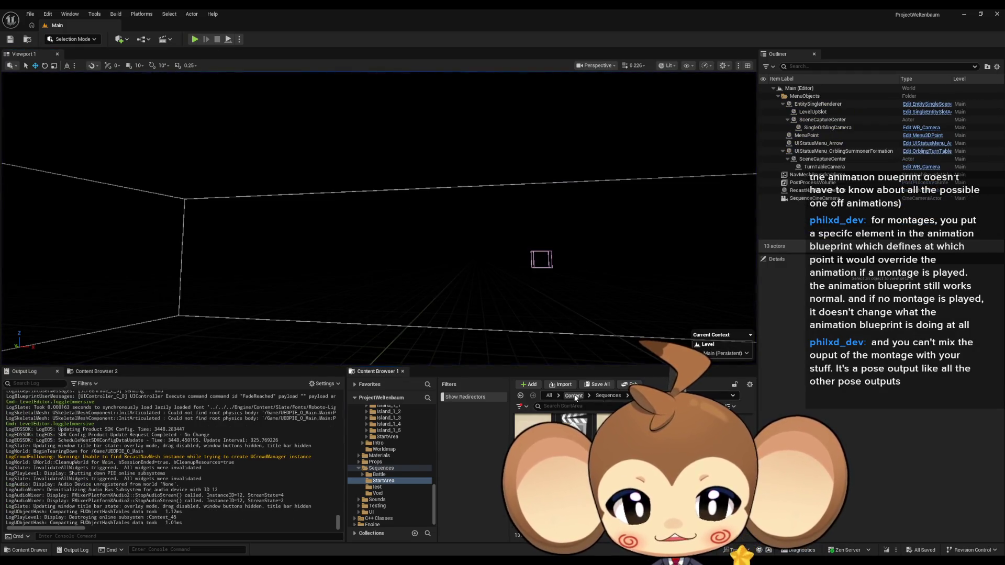
- Open the IssueBoard blueprint editor from the Content folder and maximize it
click(575, 396)
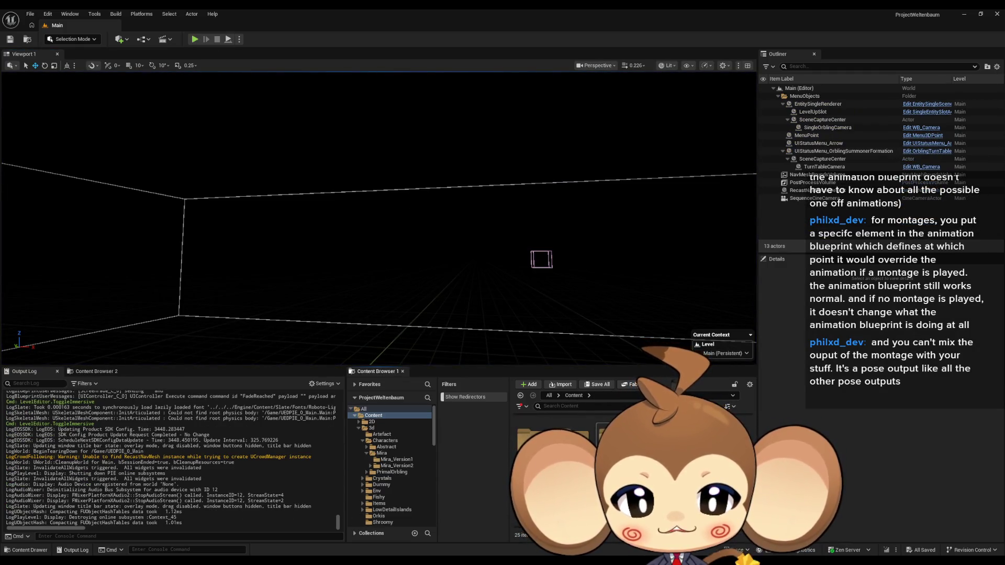
click(375, 468)
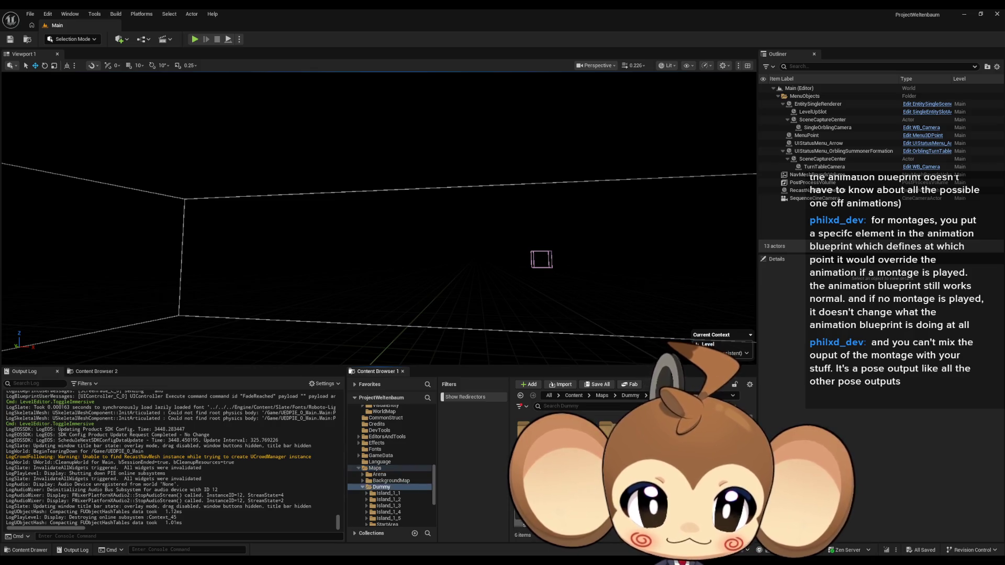
click(387, 523)
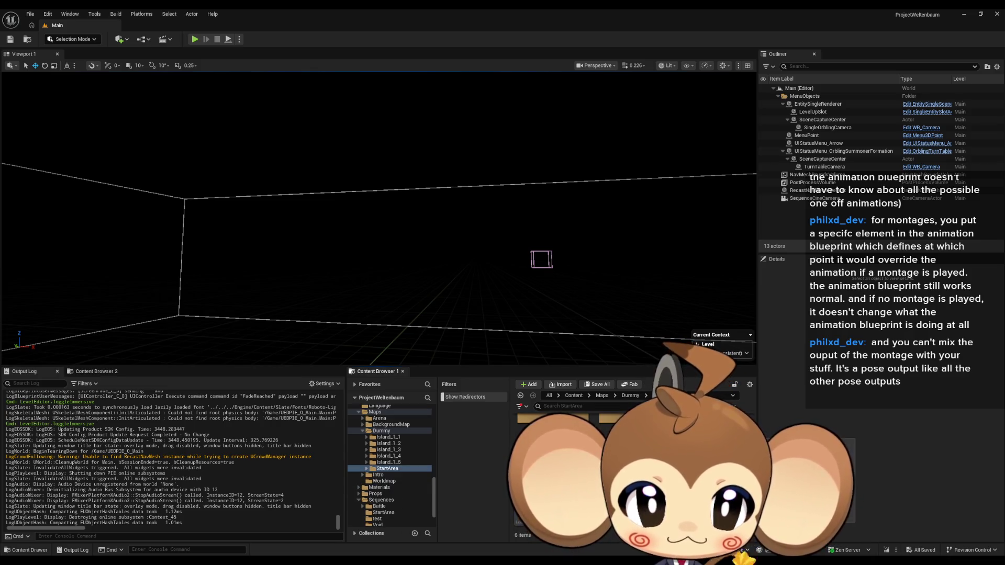
click(573, 396)
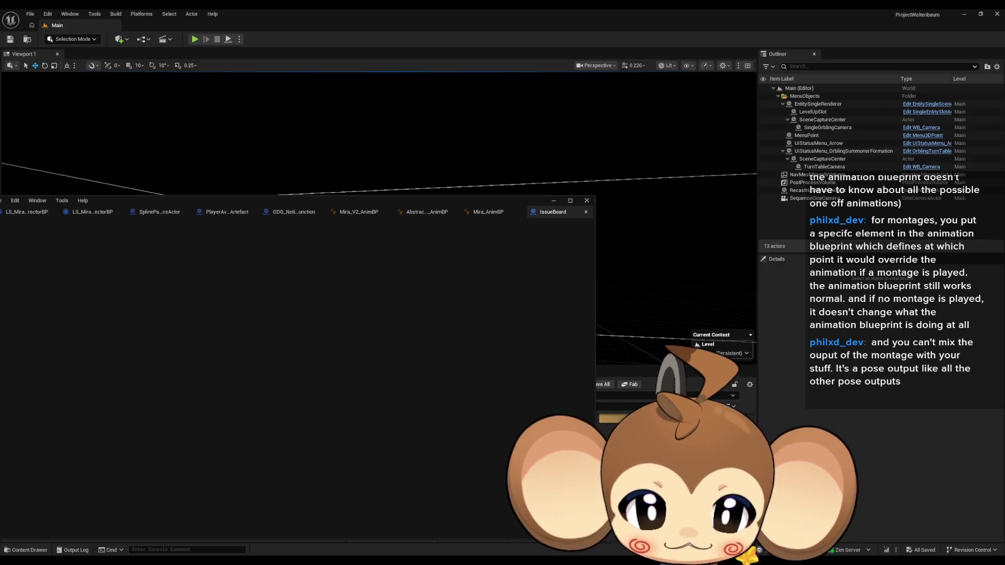
drag(244, 203, 614, 221)
double_click(615, 222)
scroll(523, 340, down, 4)
scroll(524, 340, up, 1)
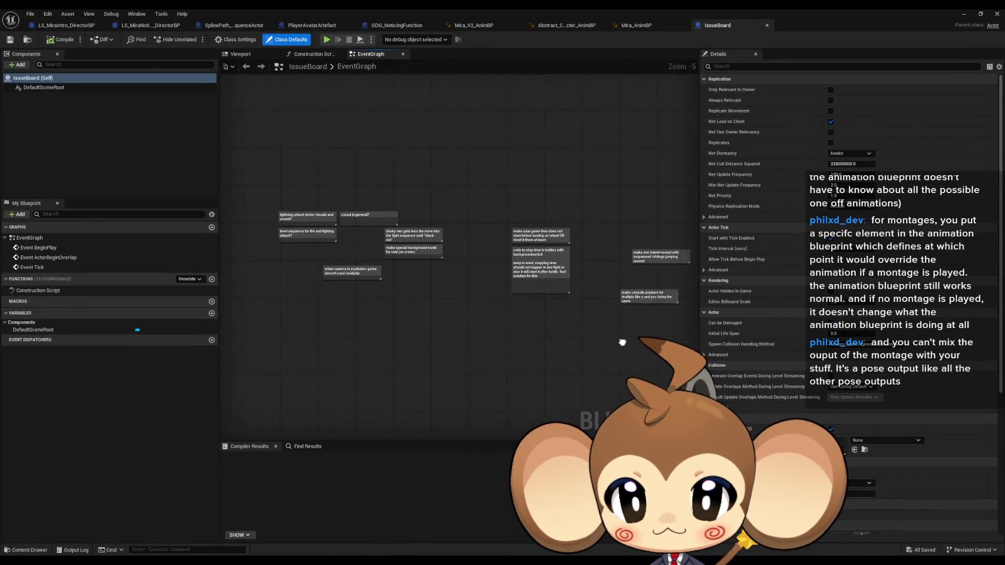
- Add the comment 'turn timer back on in startarea', compile, and minimize the editor
text(cut)
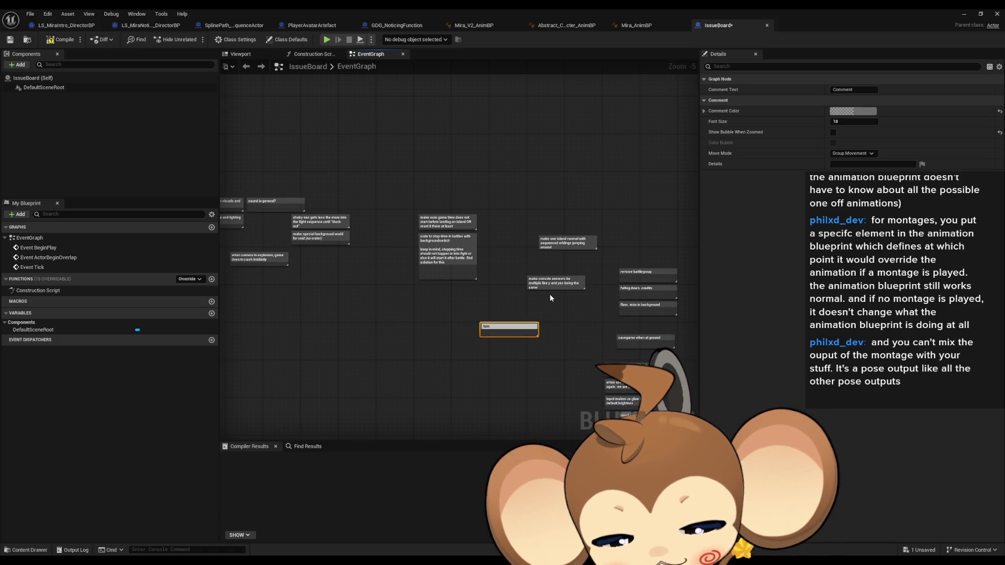
text( timer back on in starts)
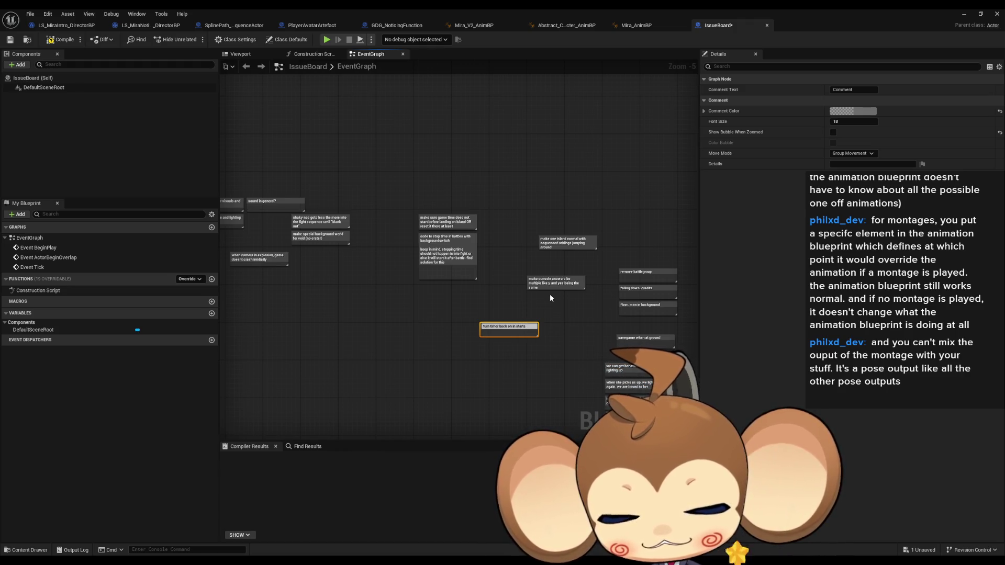
text(ea)
key(Return)
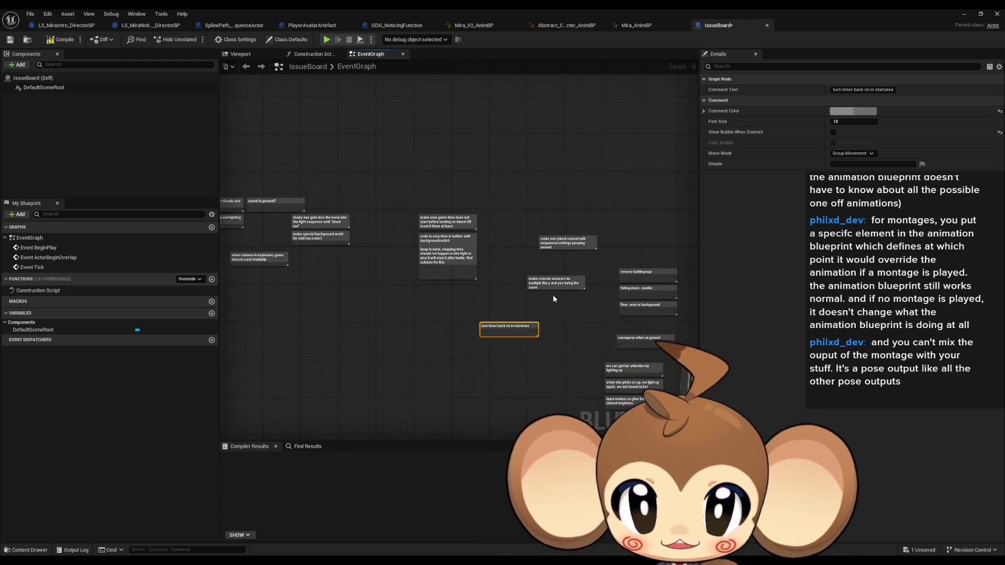
key(ctrl+s)
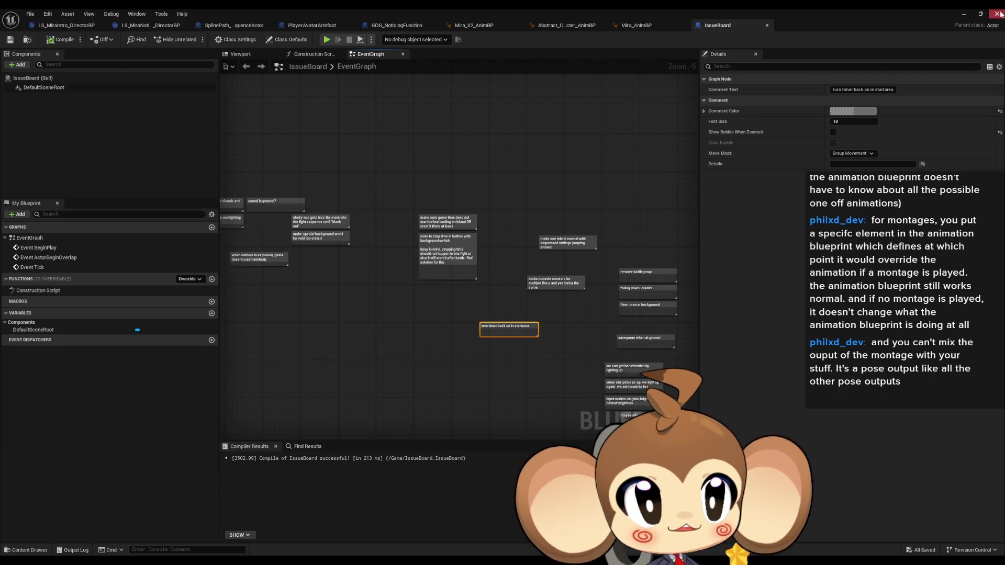
click(966, 18)
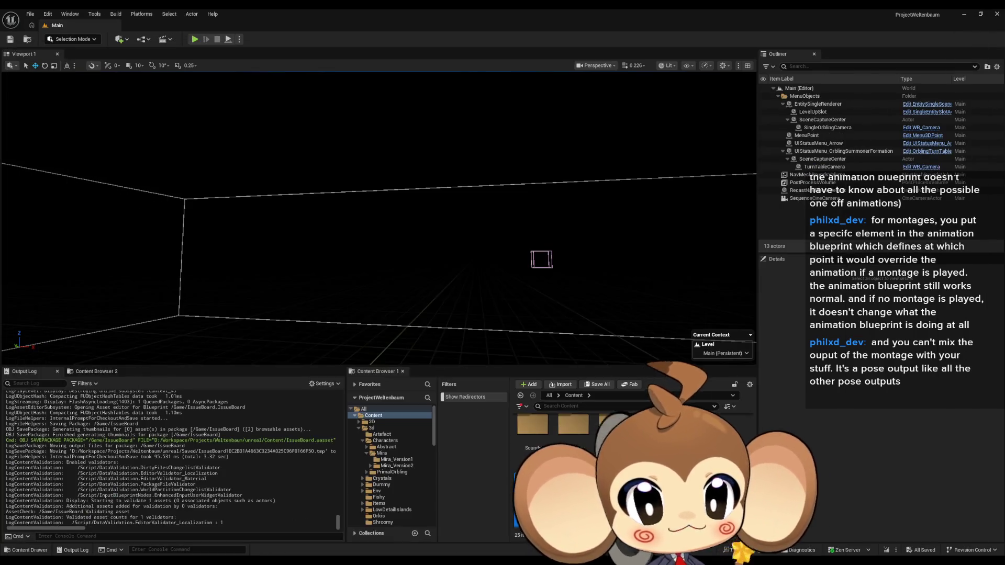
- Open the StartArea map under Maps/Dummy and focus on the Mira_V2 character
double_click(514, 500)
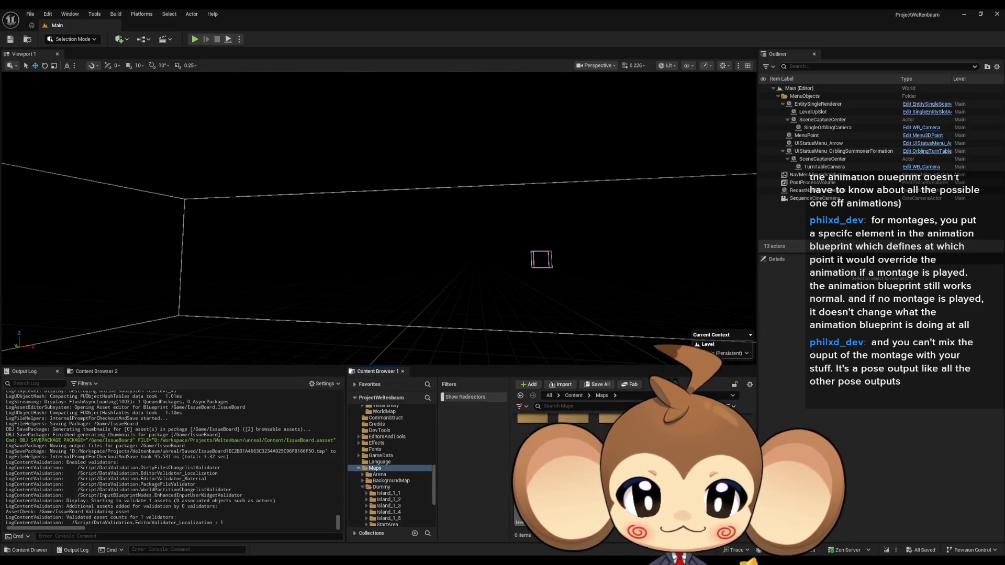
double_click(514, 500)
double_click(514, 500)
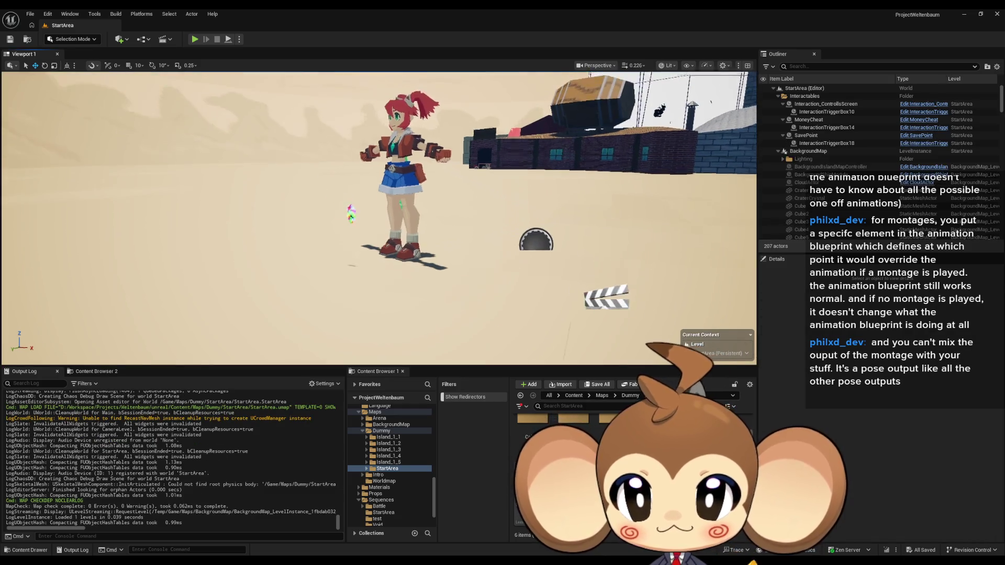
click(441, 132)
key(f)
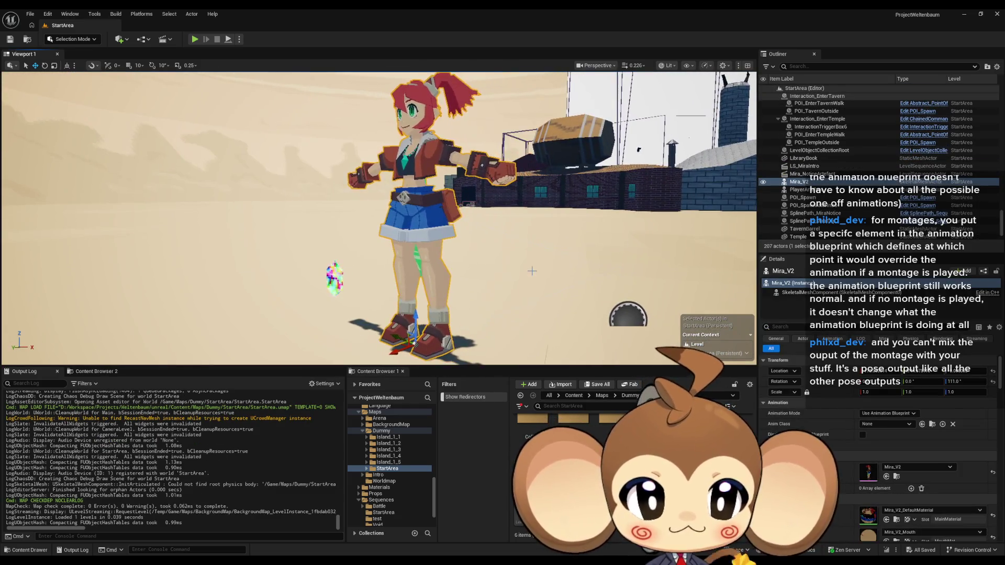
scroll(839, 441, down, 5)
scroll(845, 434, down, 5)
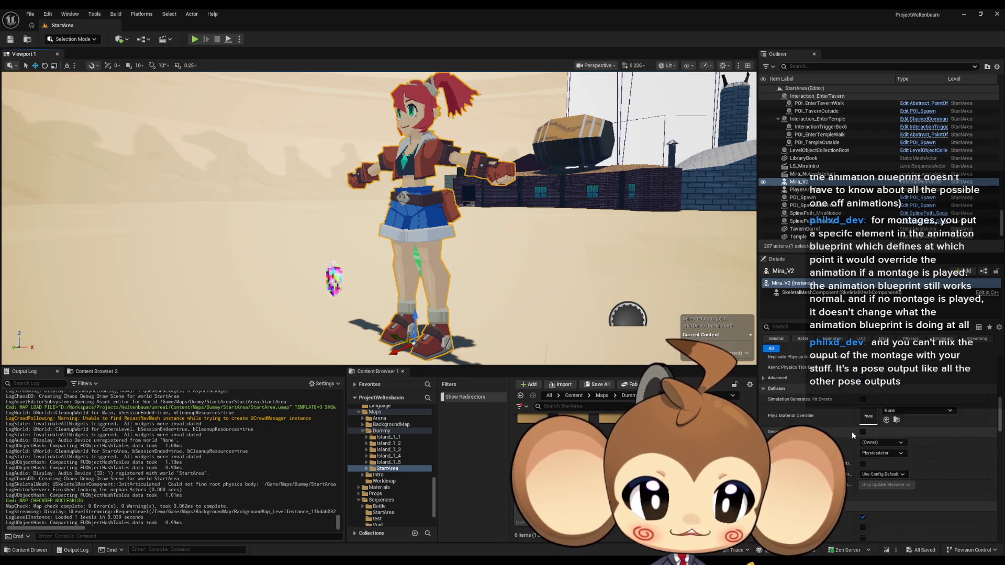
scroll(852, 428, down, 5)
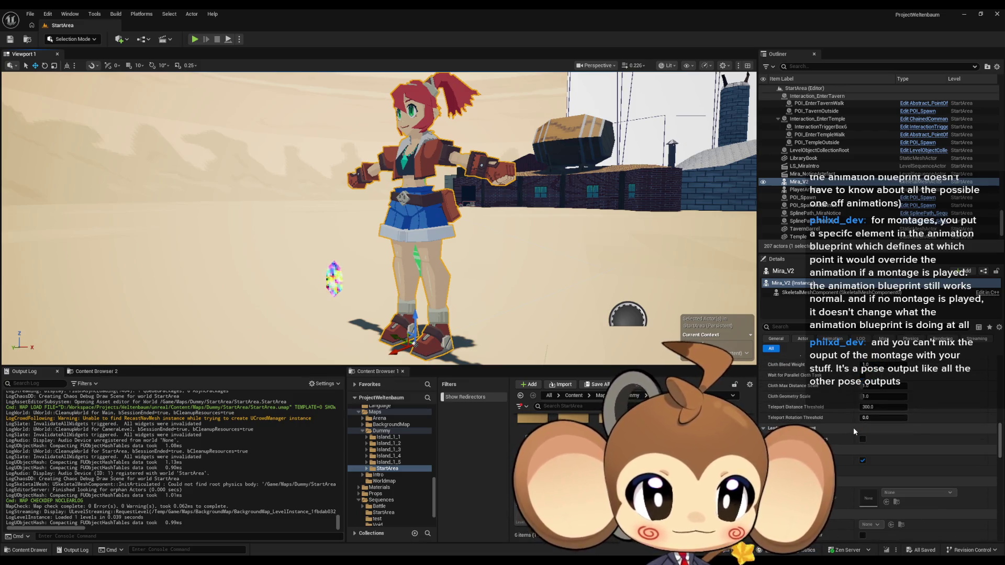
scroll(852, 425, down, 3)
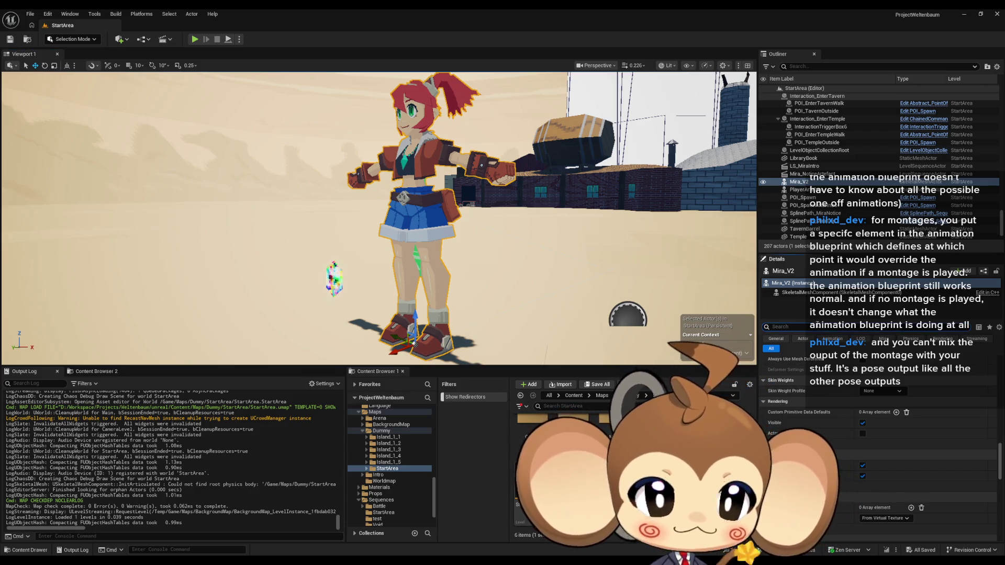
- Filter Details by 'hidd' and enable the hidden Rendering option on Mira_V2 and PlayerArtefact
click(786, 327)
text(hidd)
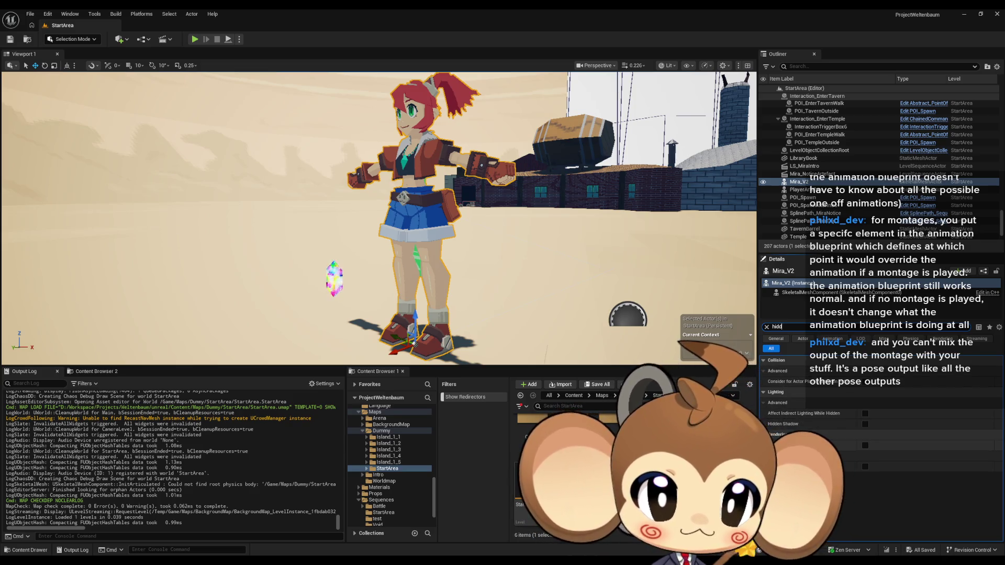
click(865, 445)
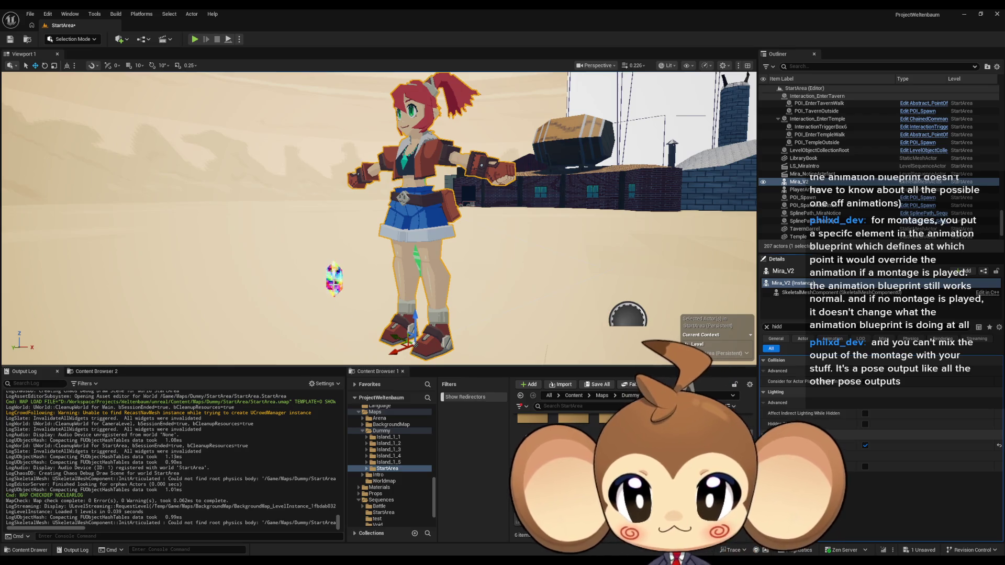
key(Down)
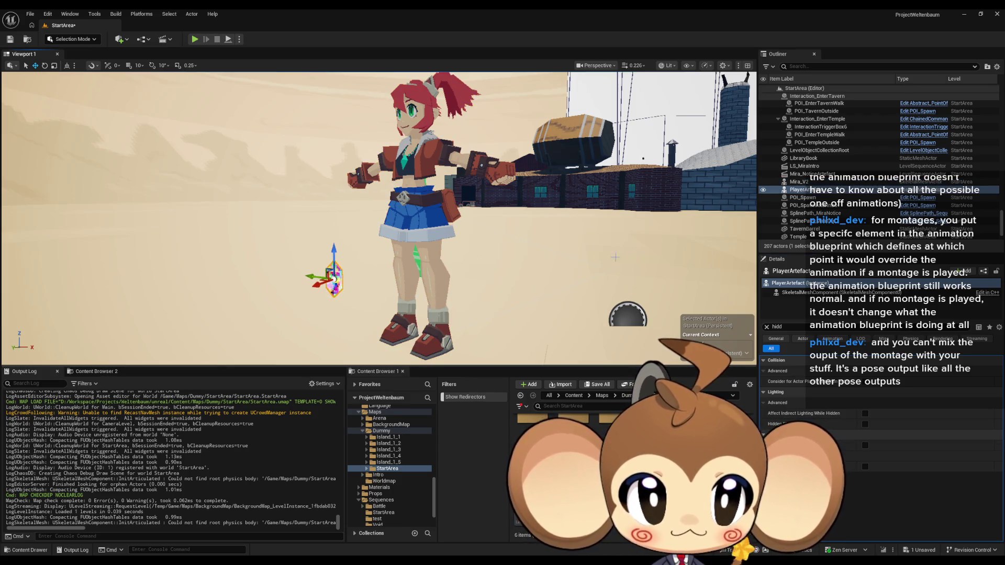
click(865, 445)
click(766, 327)
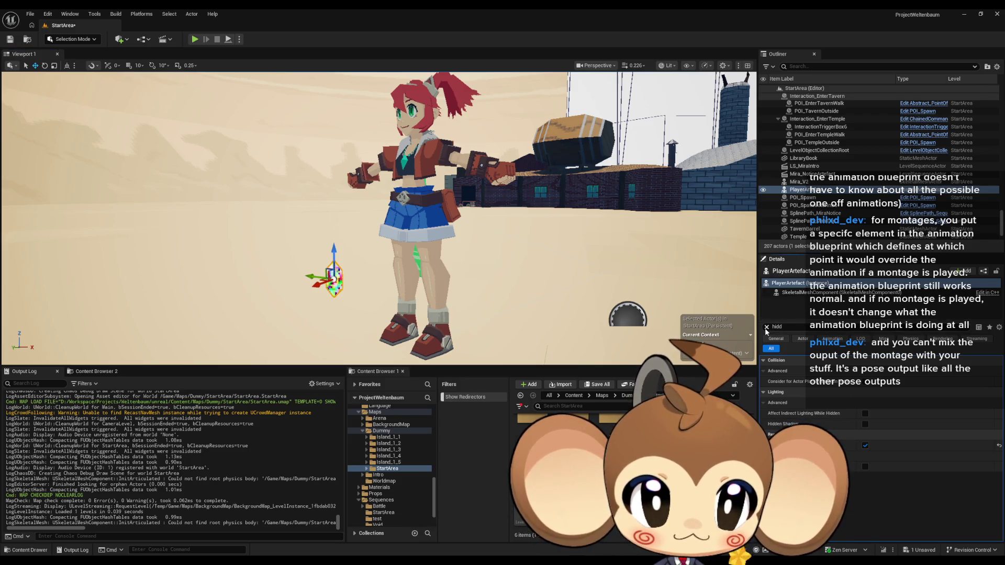
- Save the StartArea level, open the Main level, and start Play-In-Editor
click(10, 40)
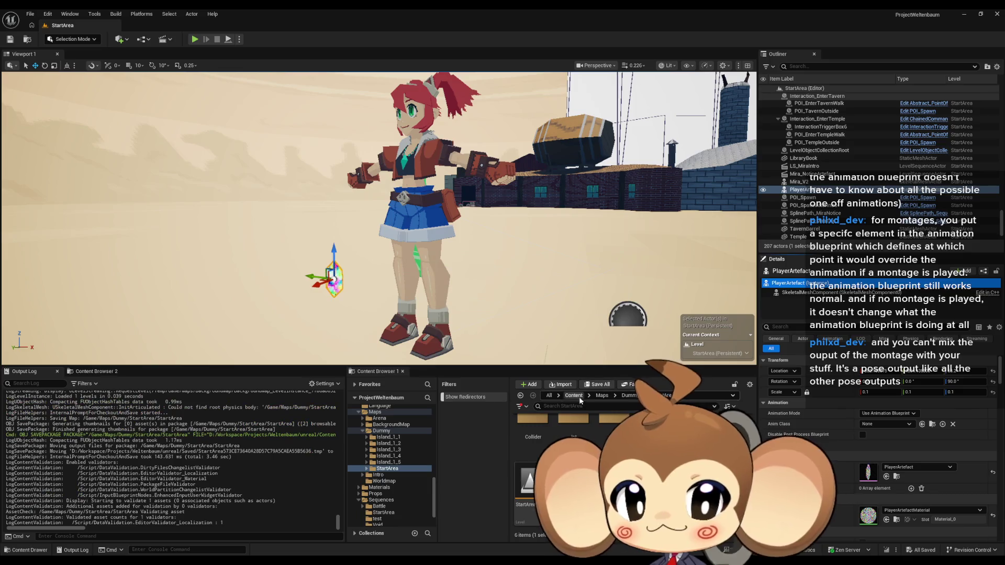
double_click(590, 417)
click(194, 40)
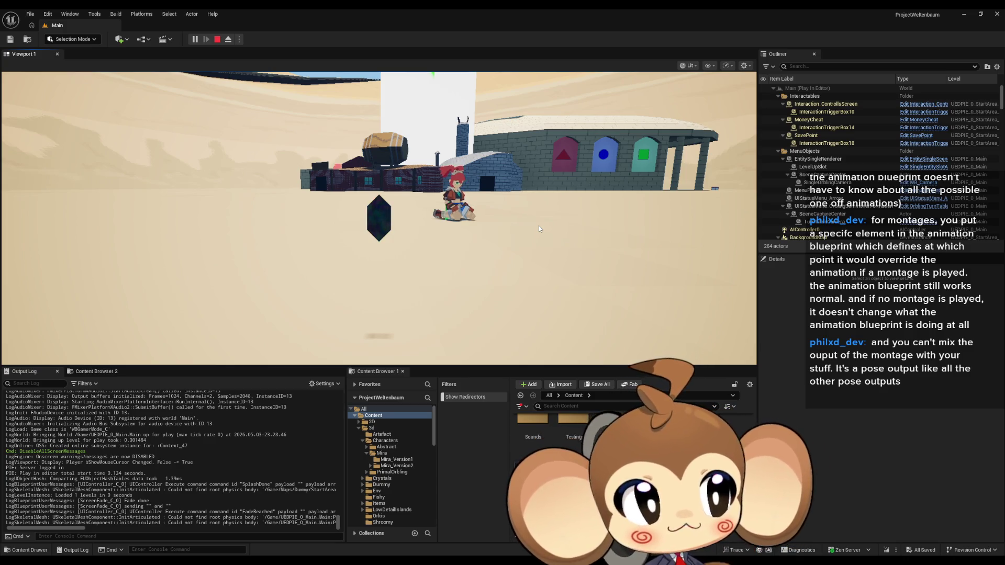
- In play mode, have Mira swing her sword at the crystal, then walk and run while orbiting the camera
click(611, 252)
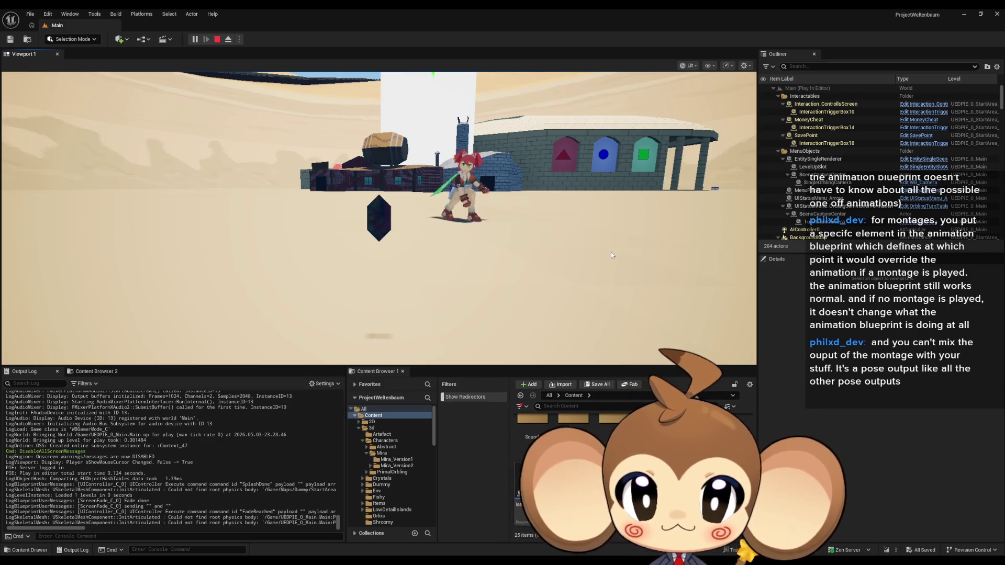
key(s)
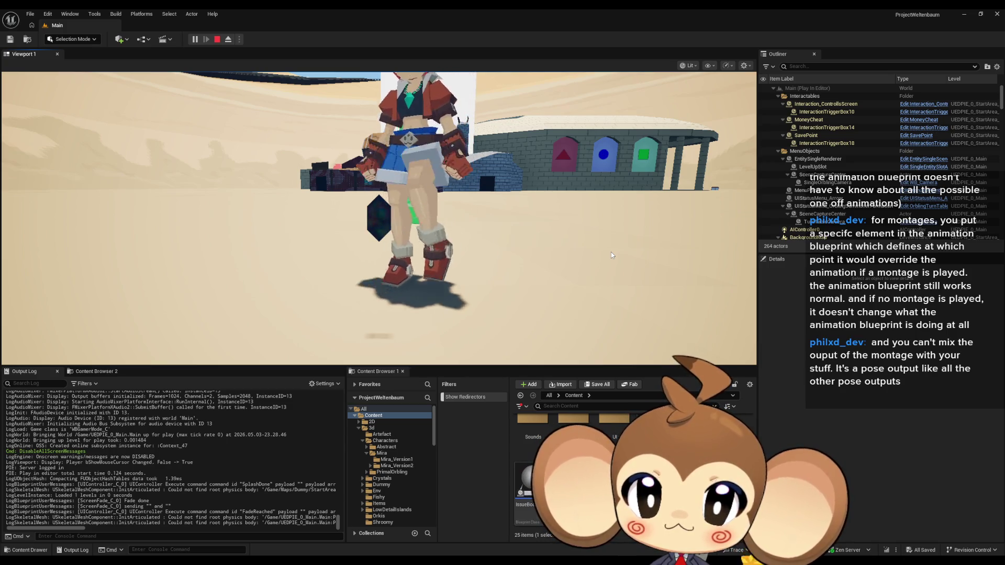
drag(569, 270, 462, 178)
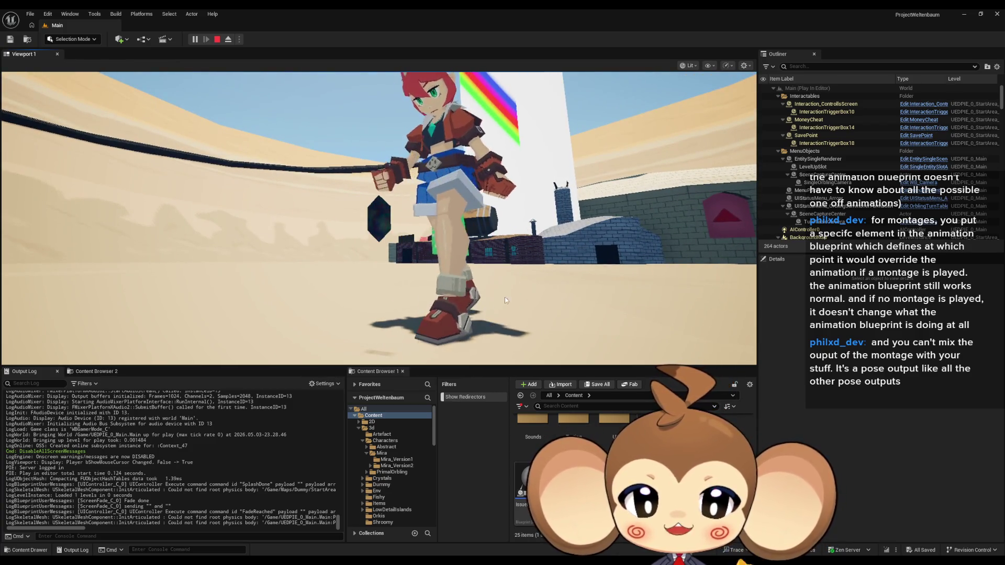
drag(459, 286, 522, 179)
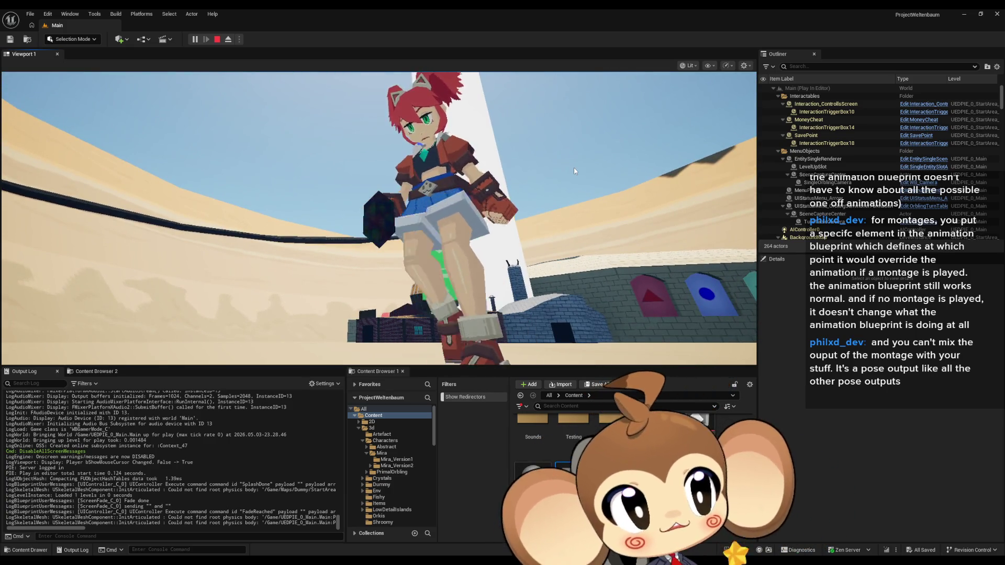
mouse_move(573, 168)
mouse_down()
mouse_move(575, 242)
mouse_move(490, 287)
mouse_move(317, 123)
mouse_up()
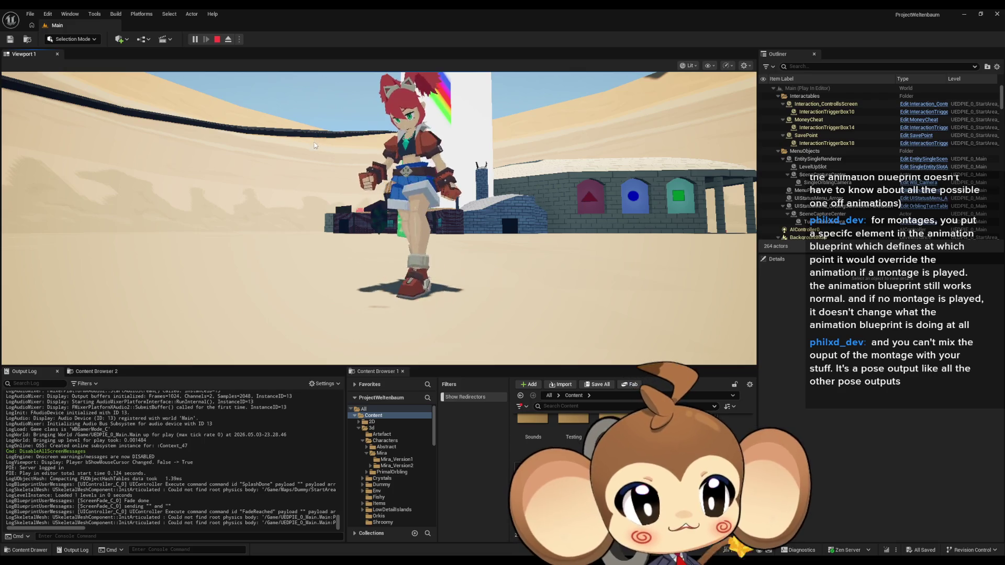
key(s)
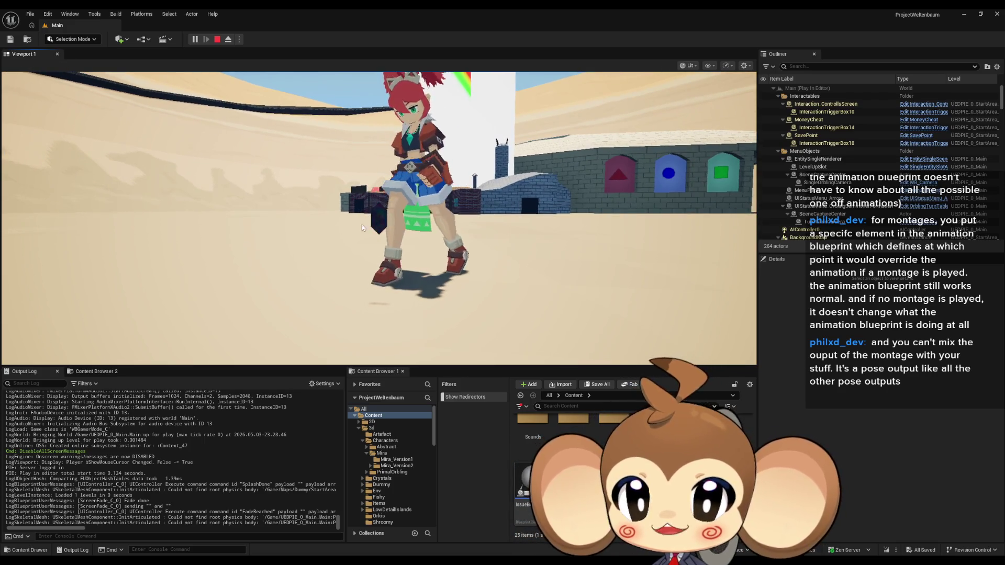